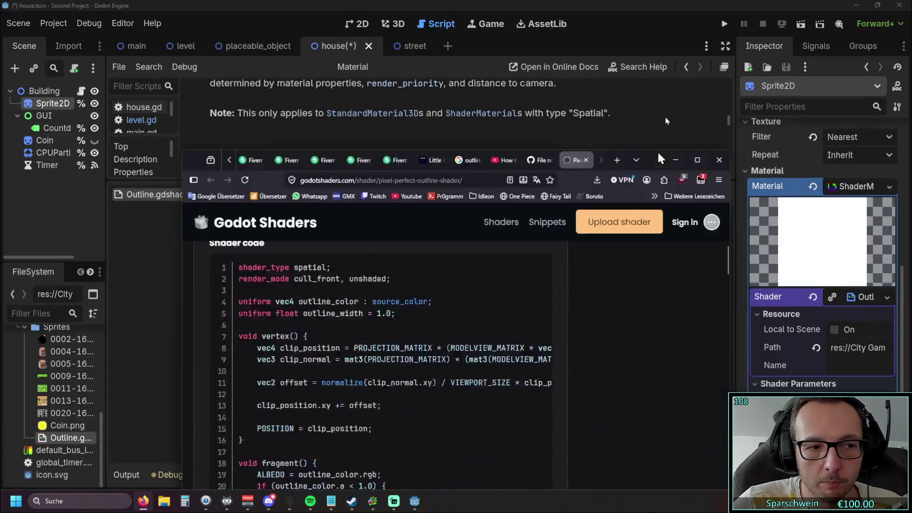
Maximize Firefox, read the Pixel Perfect outline shader, then close its tab and minimize the browser
{"action": "double_click", "coordinate": [689, 38]}
{"action": "scroll", "coordinate": [474, 190], "scroll_direction": "up", "scroll_amount": 1}
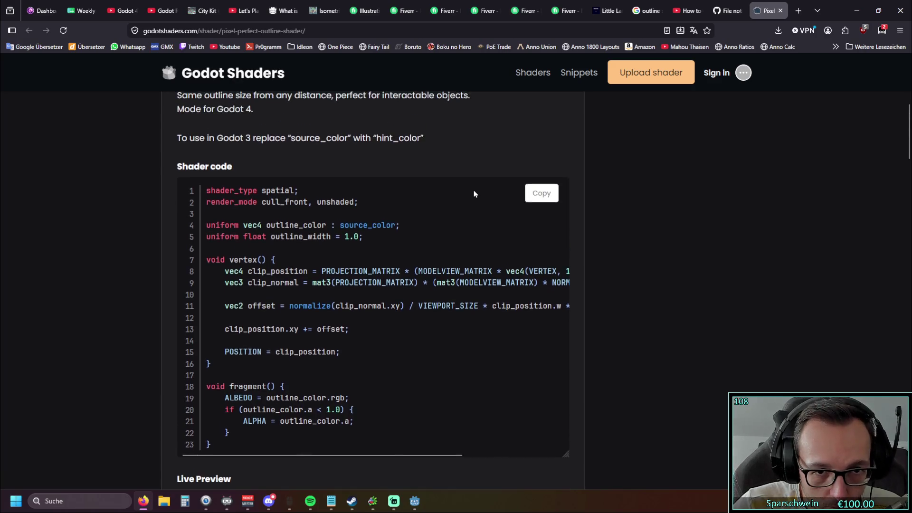
{"action": "scroll", "coordinate": [466, 200], "scroll_direction": "down", "scroll_amount": 1}
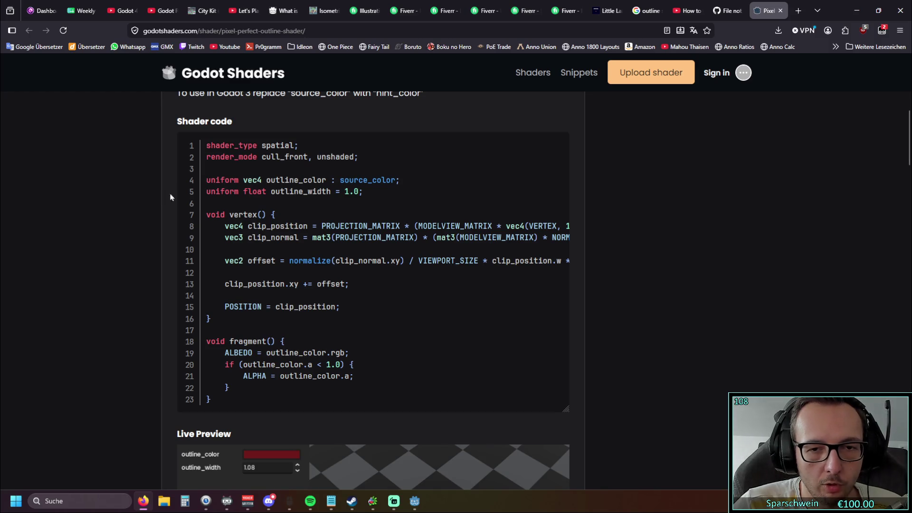
{"action": "scroll", "coordinate": [390, 242], "scroll_direction": "down", "scroll_amount": 3}
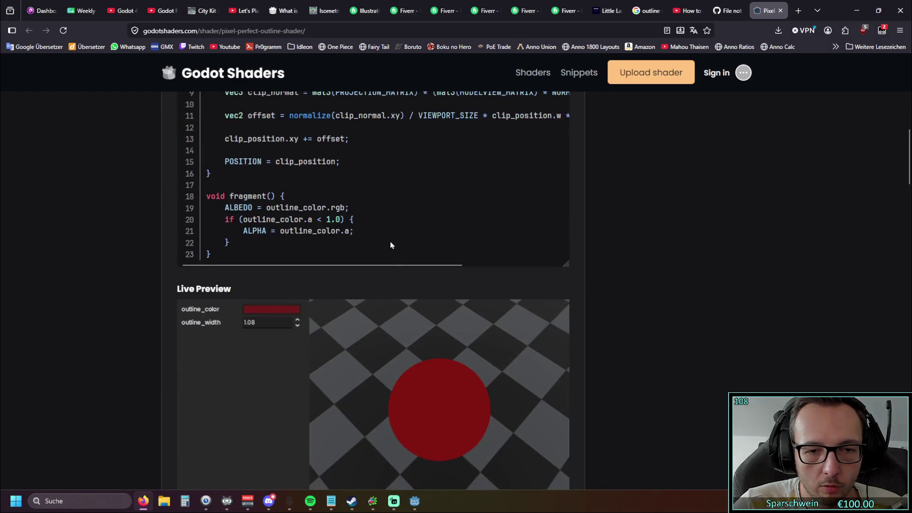
{"action": "scroll", "coordinate": [390, 240], "scroll_direction": "up", "scroll_amount": 3}
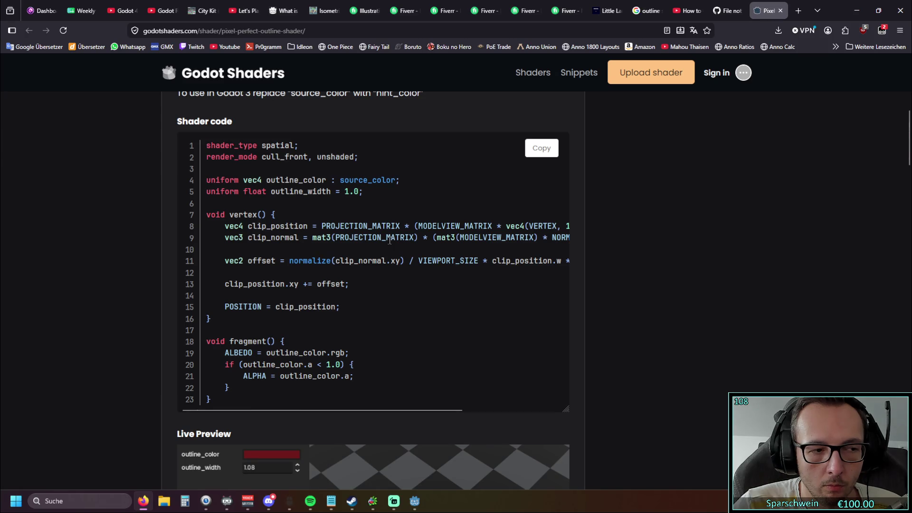
{"action": "scroll", "coordinate": [390, 241], "scroll_direction": "up", "scroll_amount": 3}
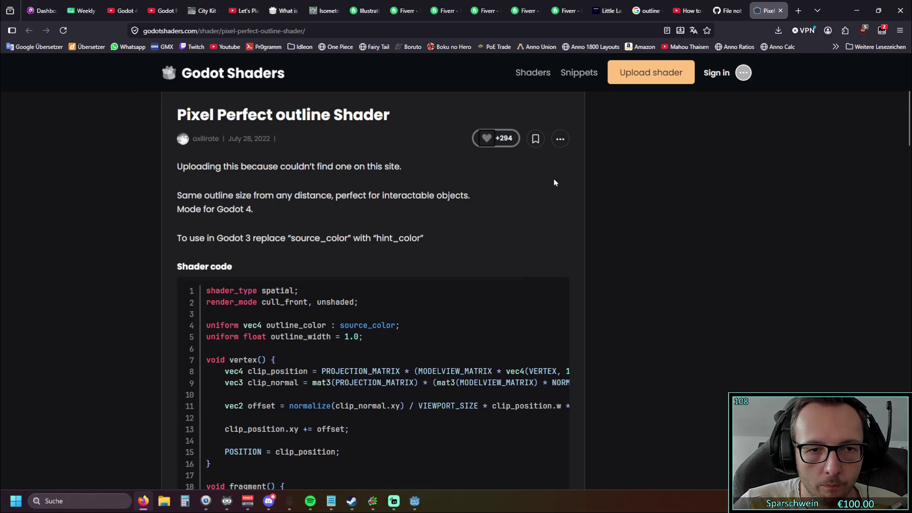
{"action": "scroll", "coordinate": [553, 179], "scroll_direction": "down", "scroll_amount": 3}
{"action": "left_click", "coordinate": [781, 10]}
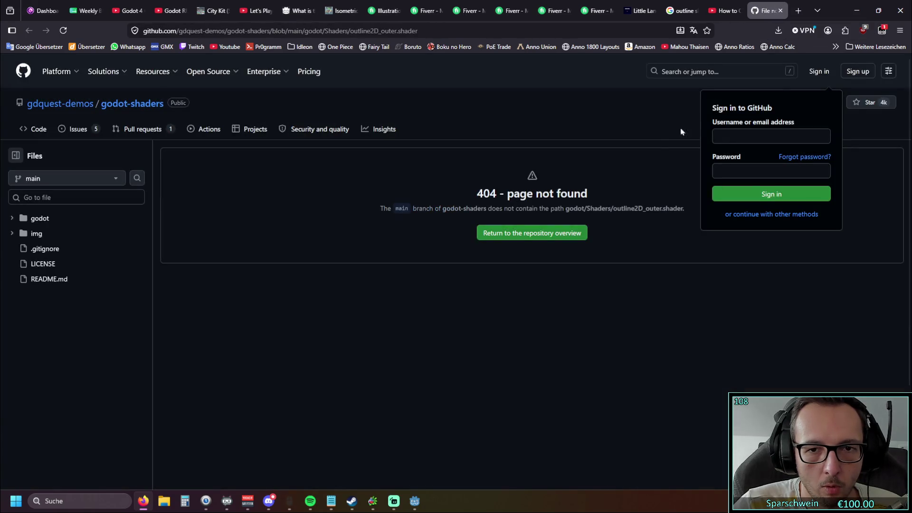
{"action": "left_click", "coordinate": [854, 11]}
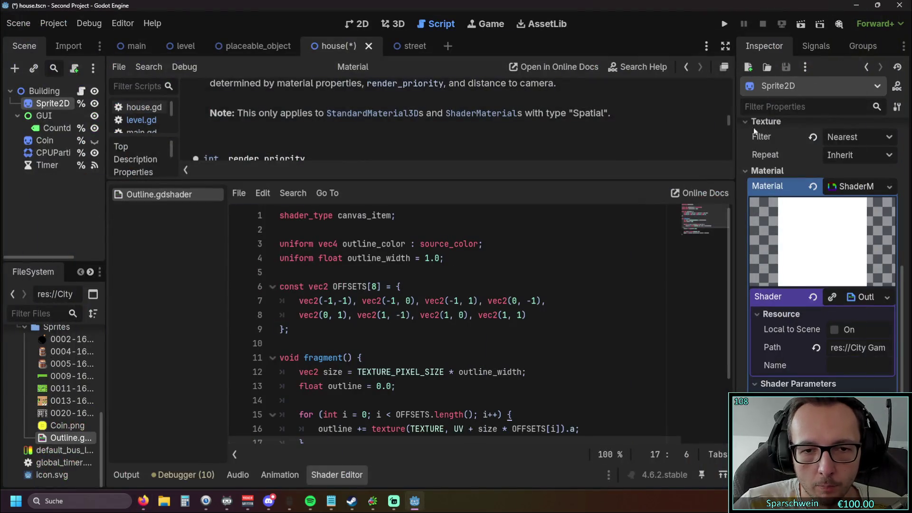
Run the project from Outline.gdshader and build a barrel on the grass, dropping Gold to 10
{"action": "scroll", "coordinate": [694, 326], "scroll_direction": "down", "scroll_amount": 2}
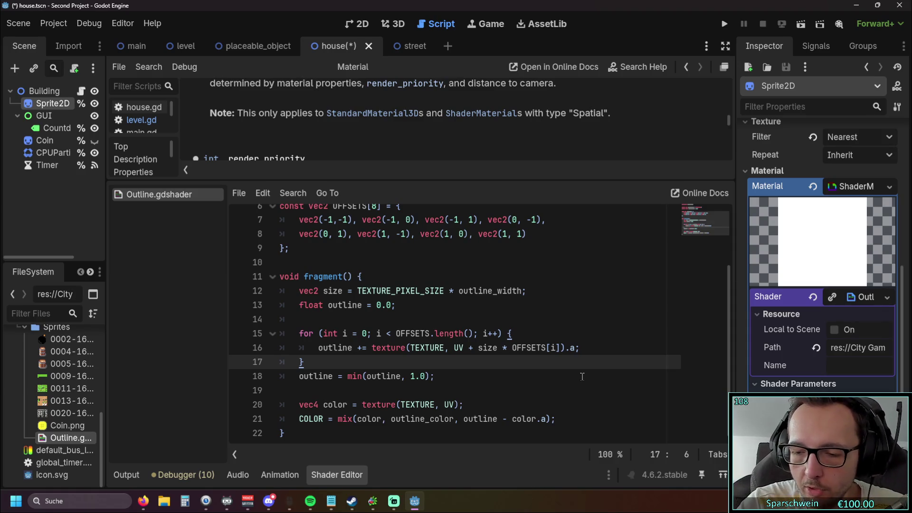
{"action": "left_click", "coordinate": [469, 323]}
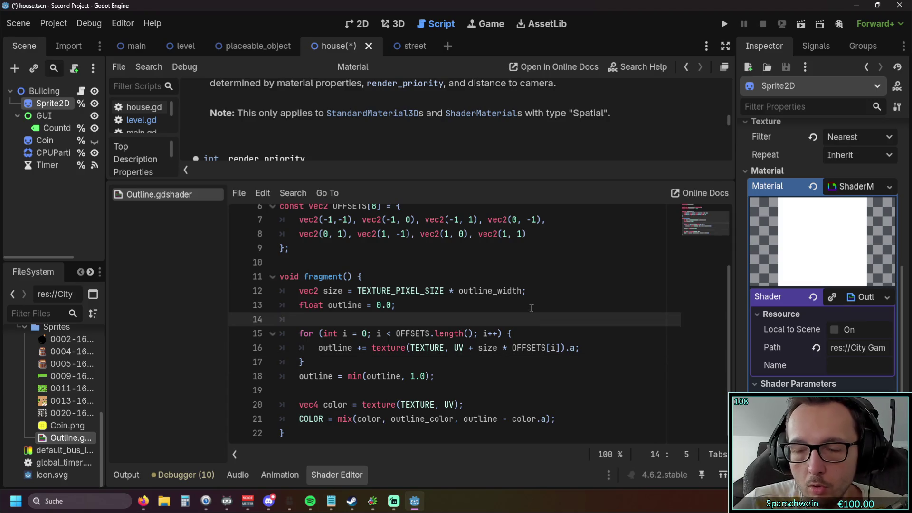
{"action": "left_click", "coordinate": [724, 25]}
{"action": "left_click", "coordinate": [429, 342]}
{"action": "left_click", "coordinate": [440, 274]}
{"action": "left_click", "coordinate": [500, 281]}
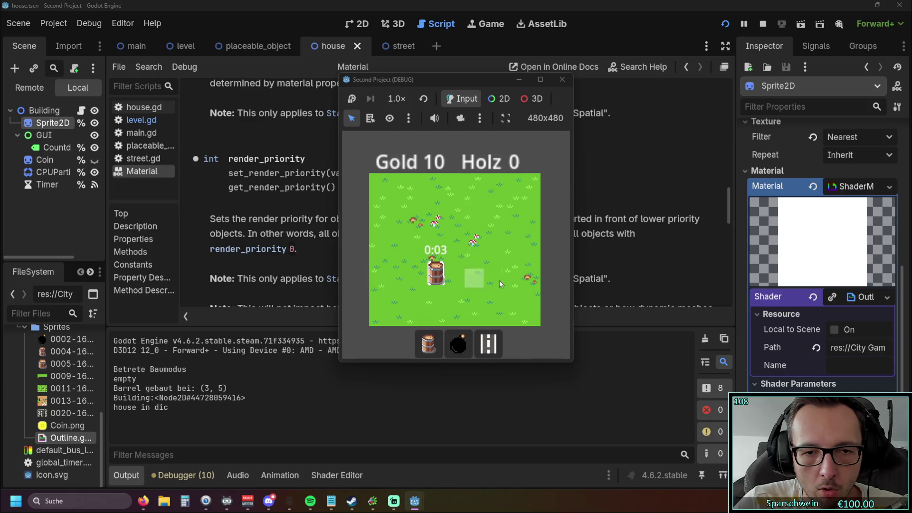
Demolish the placed barrel and stop the game with F8
{"action": "left_click", "coordinate": [440, 282]}
{"action": "left_click", "coordinate": [440, 282]}
{"action": "key", "text": "F8"}
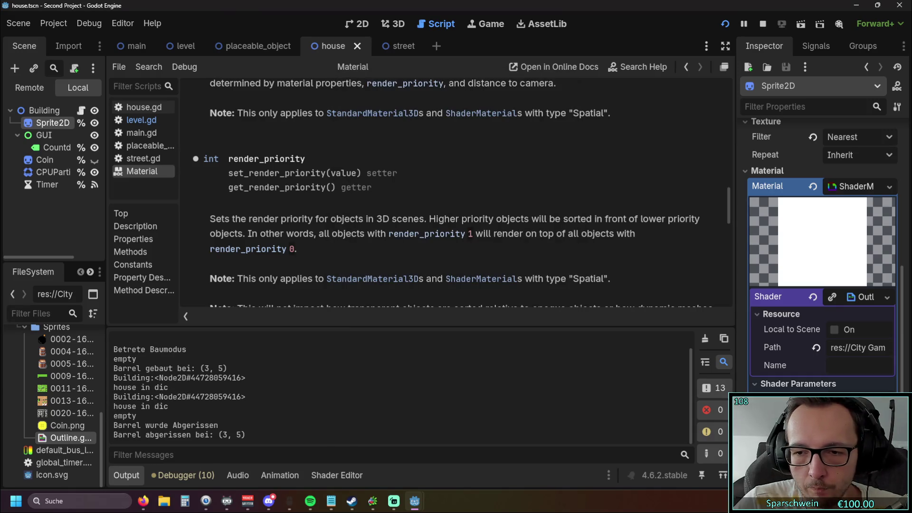
Rerun the game, place and demolish a barrel, then close the game window
{"action": "left_click", "coordinate": [729, 23]}
{"action": "left_click", "coordinate": [428, 344]}
{"action": "left_click", "coordinate": [438, 285]}
{"action": "left_click", "coordinate": [437, 280]}
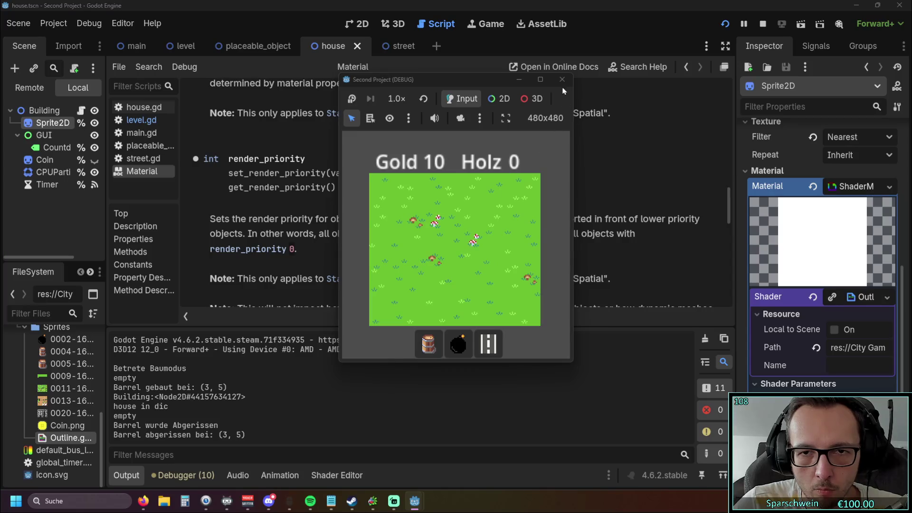
{"action": "left_click", "coordinate": [563, 80]}
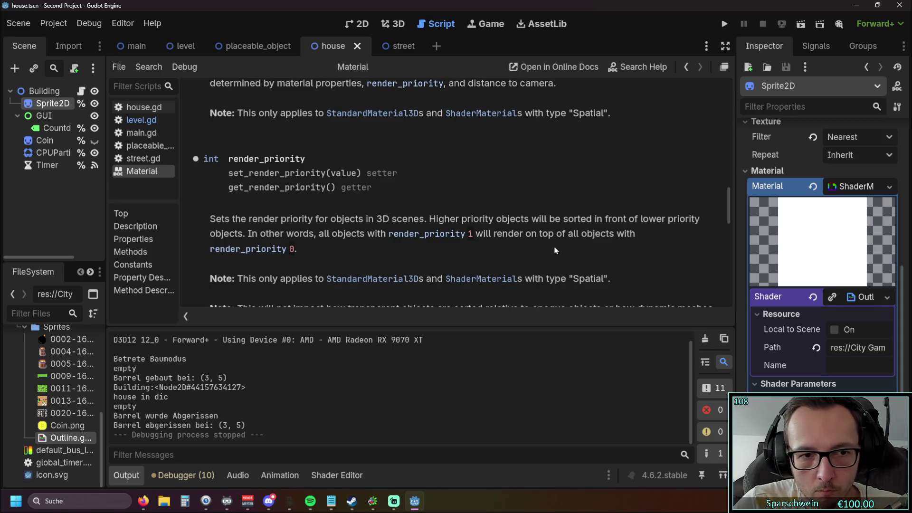
Rerun, place a bomb, try barrels without enough gold, leave build mode and close
{"action": "left_click", "coordinate": [724, 24]}
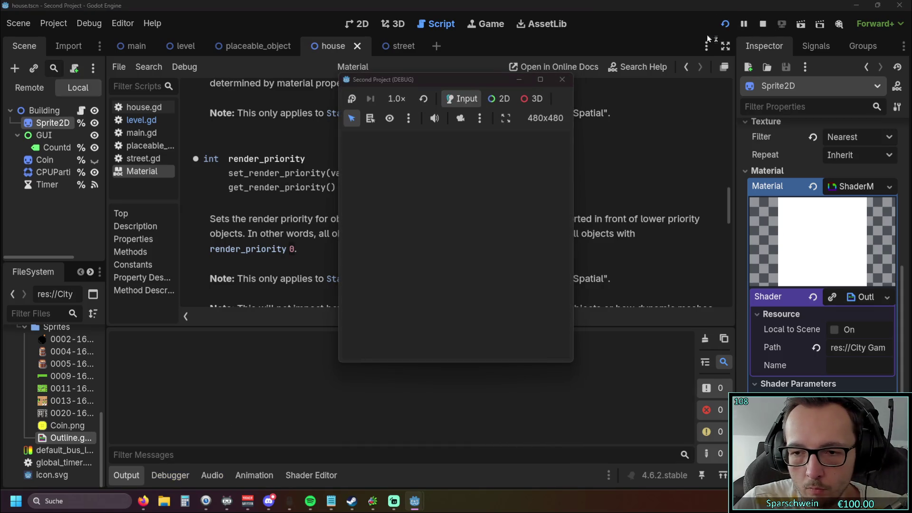
{"action": "left_click", "coordinate": [457, 343]}
{"action": "left_click", "coordinate": [440, 278]}
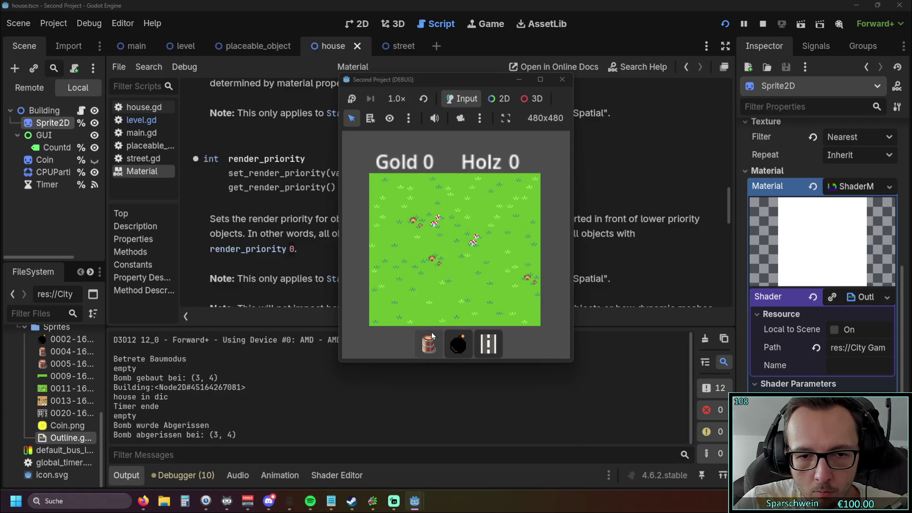
{"action": "left_click", "coordinate": [427, 343]}
{"action": "left_click", "coordinate": [443, 255]}
{"action": "left_click", "coordinate": [438, 261]}
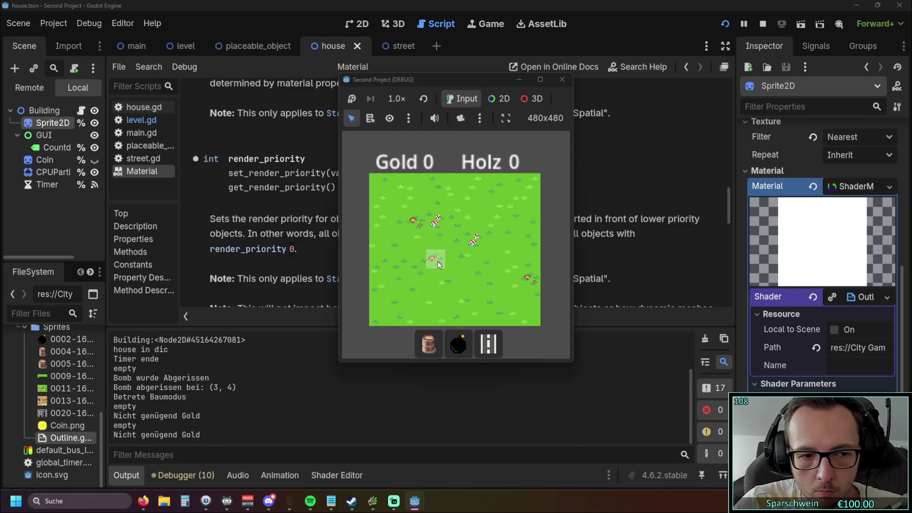
{"action": "left_click", "coordinate": [438, 261]}
{"action": "left_click", "coordinate": [437, 261]}
{"action": "right_click", "coordinate": [475, 243]}
{"action": "left_click", "coordinate": [561, 79]}
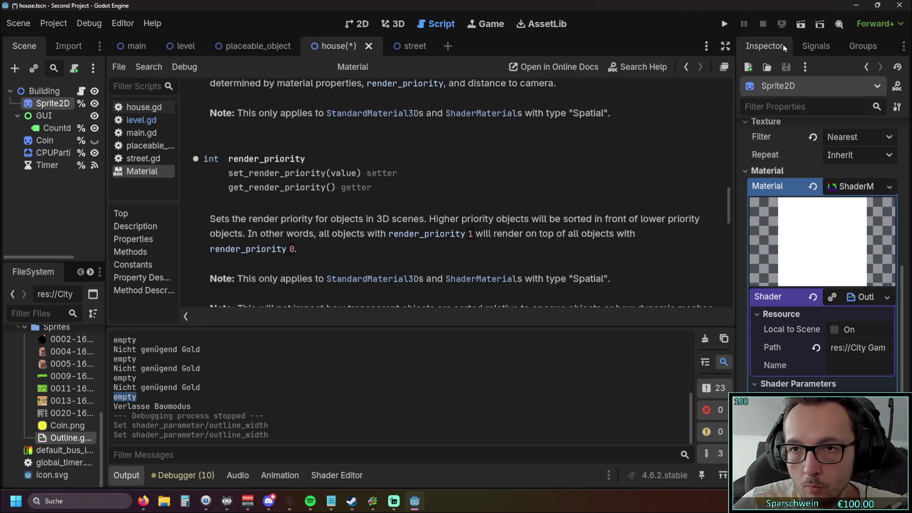
Save and run again, build a barrel at the map centre, test it, then close
{"action": "left_click", "coordinate": [724, 23]}
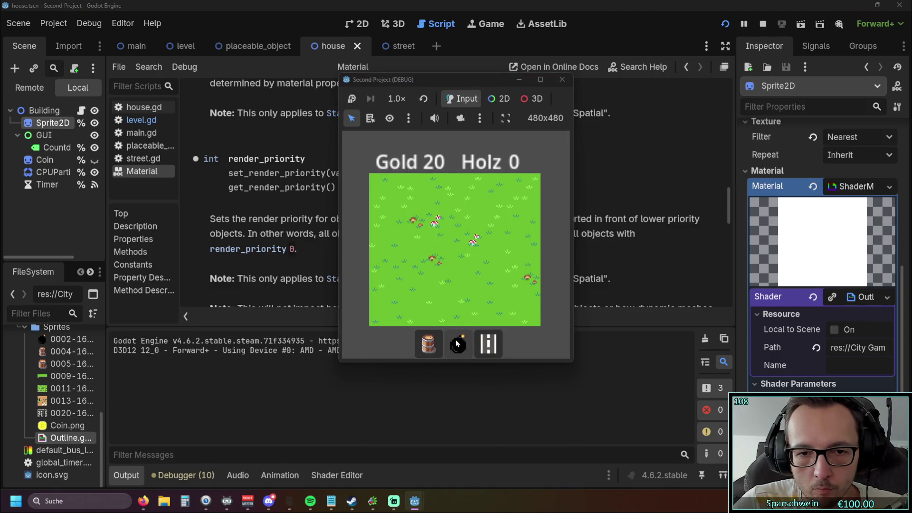
{"action": "left_click", "coordinate": [429, 343]}
{"action": "left_click", "coordinate": [454, 273]}
{"action": "left_click", "coordinate": [452, 283]}
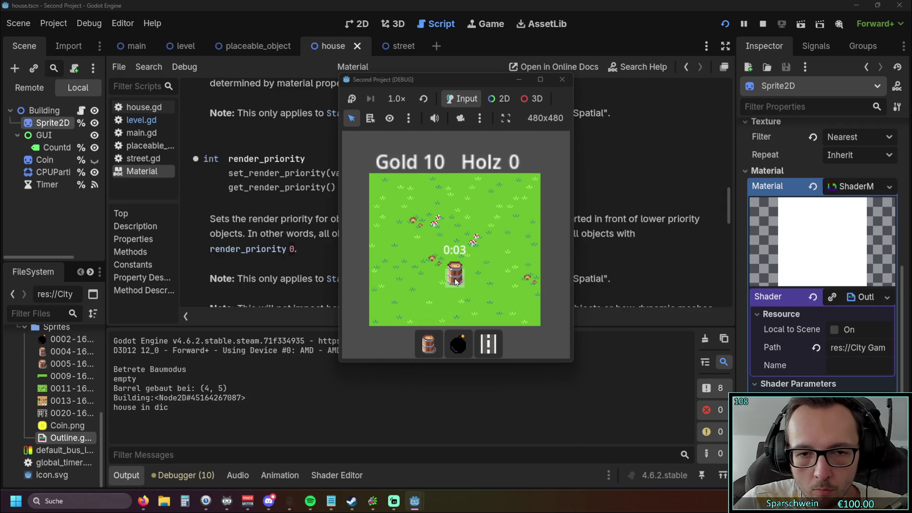
{"action": "left_click", "coordinate": [456, 276]}
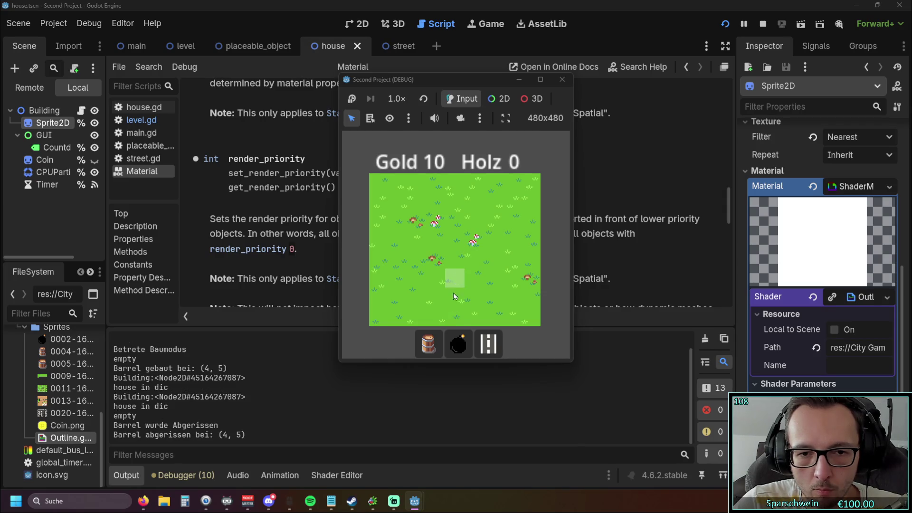
{"action": "left_click", "coordinate": [562, 80]}
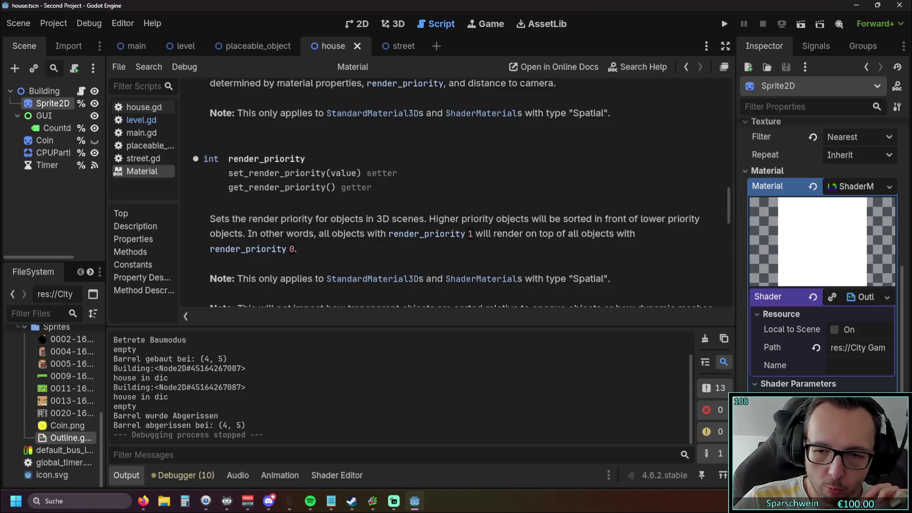
Open level.gd and twice drop the outline_width property path onto line 103, then delete it
{"action": "left_click", "coordinate": [141, 119]}
{"action": "scroll", "coordinate": [411, 200], "scroll_direction": "down", "scroll_amount": 1}
{"action": "scroll", "coordinate": [411, 200], "scroll_direction": "up", "scroll_amount": 1}
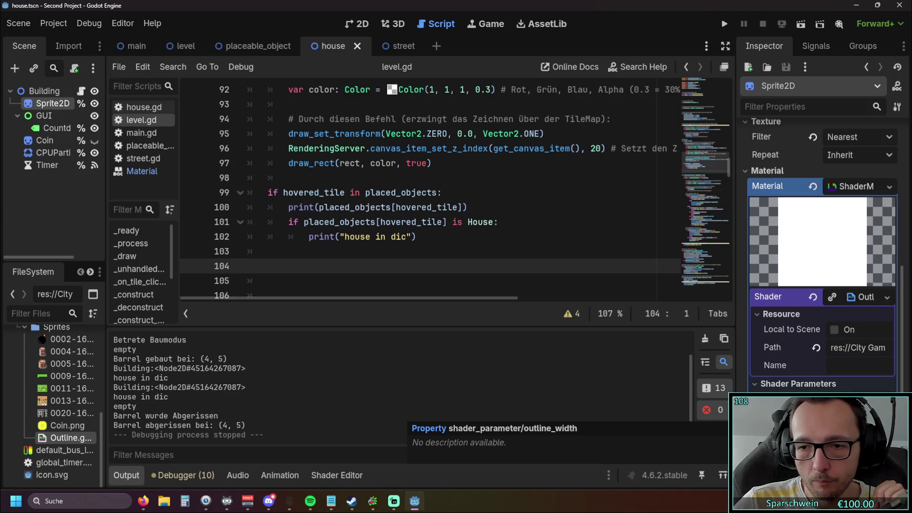
{"action": "left_click_drag", "start_coordinate": [783, 408], "coordinate": [363, 249]}
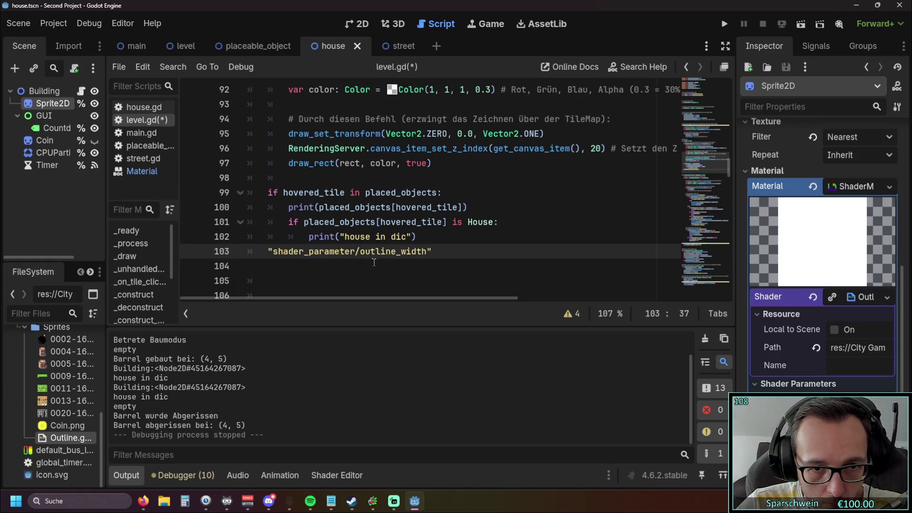
{"action": "left_click_drag", "start_coordinate": [429, 252], "coordinate": [262, 257]}
{"action": "key", "text": "BackSpace"}
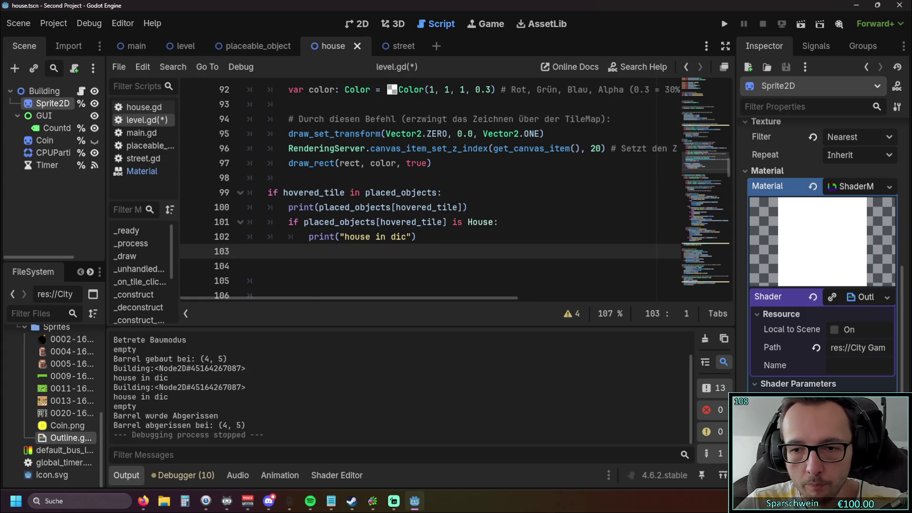
{"action": "mouse_move", "coordinate": [784, 404]}
{"action": "left_mouse_down"}
{"action": "mouse_move", "coordinate": [354, 259]}
{"action": "mouse_move", "coordinate": [380, 261]}
{"action": "left_mouse_up"}
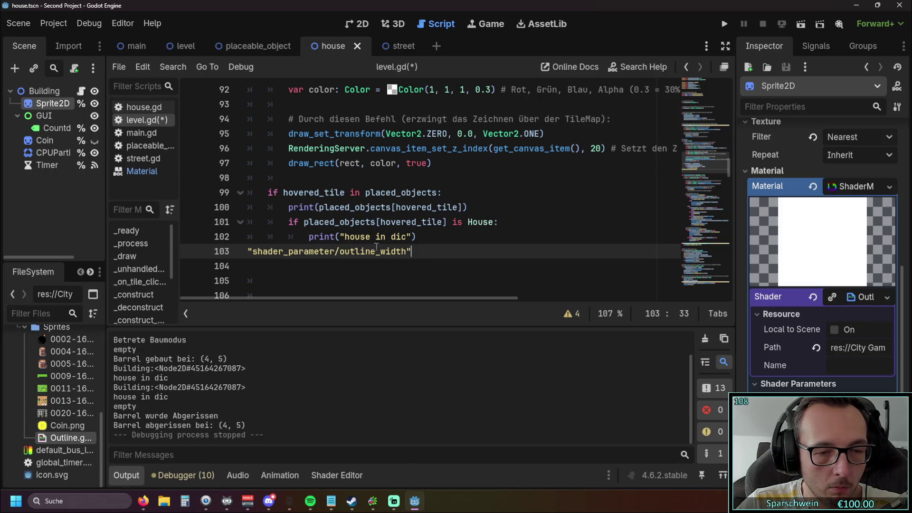
{"action": "left_click_drag", "start_coordinate": [411, 252], "coordinate": [206, 254]}
{"action": "key", "text": "BackSpace"}
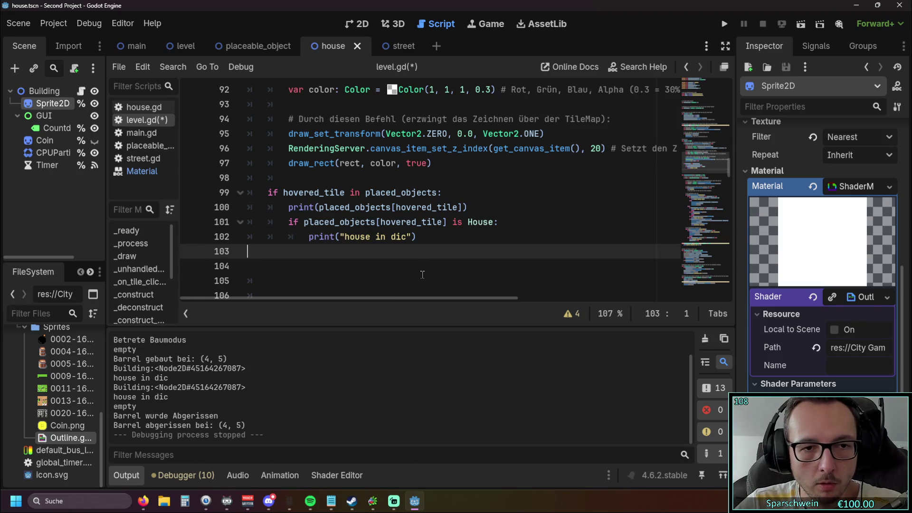
Add a line under 102 with a Building reference, then delete it, leaving an indented empty line
{"action": "left_click", "coordinate": [440, 238]}
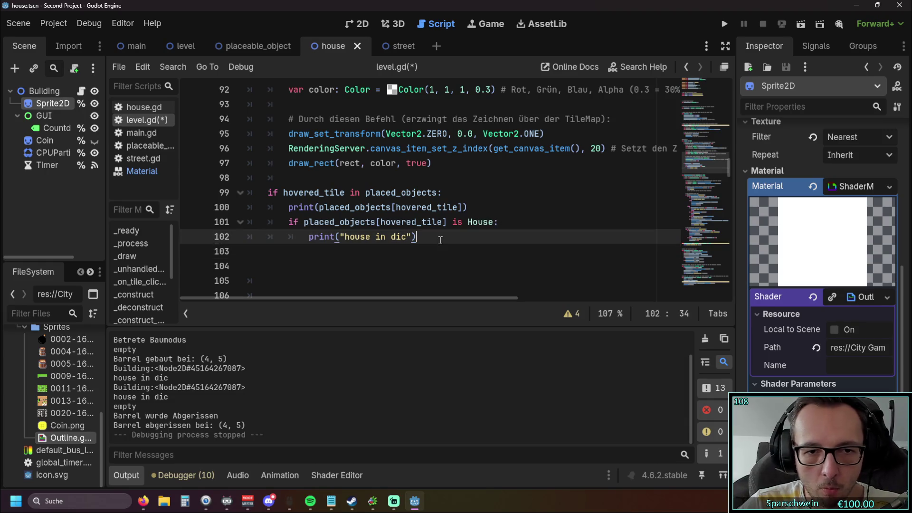
{"action": "key", "text": "Return"}
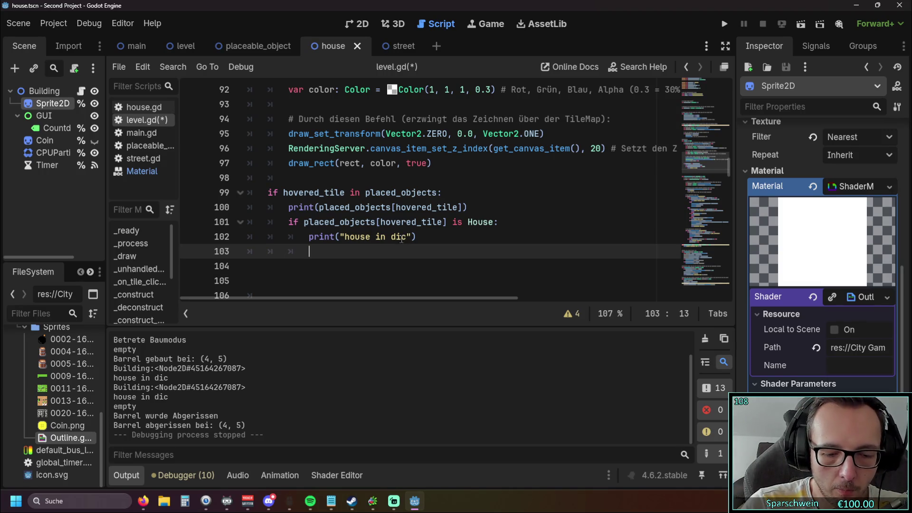
{"action": "type", "text": "Building"}
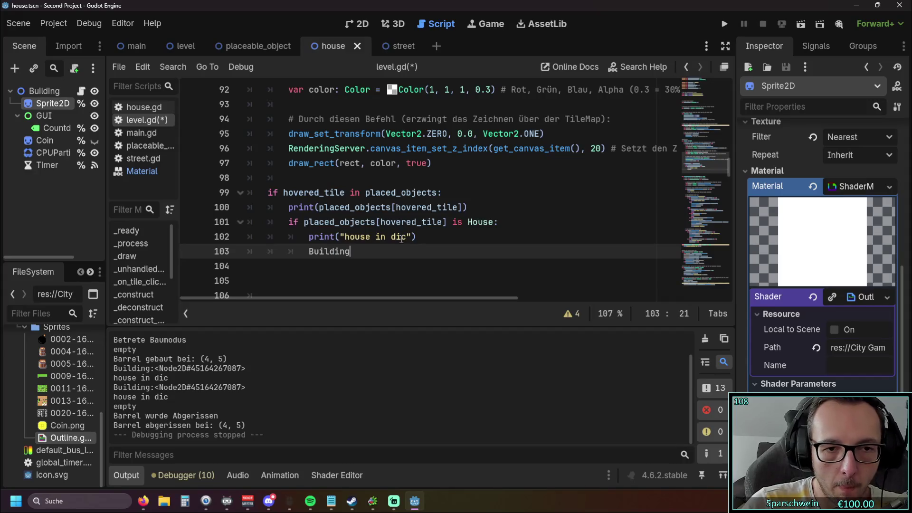
{"action": "key", "text": "Return"}
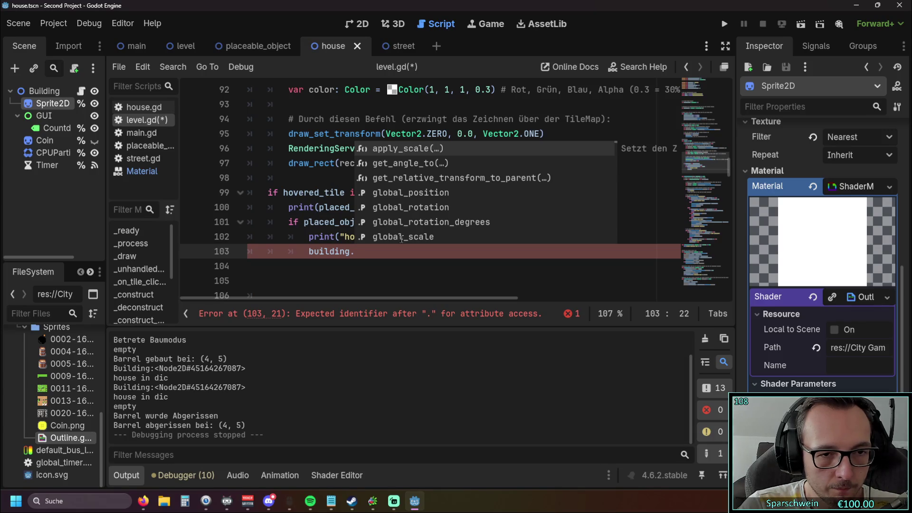
{"action": "key", "text": "BackSpace"}
{"action": "key", "text": "BackSpace"}
{"action": "key", "text": "BackSpace"}
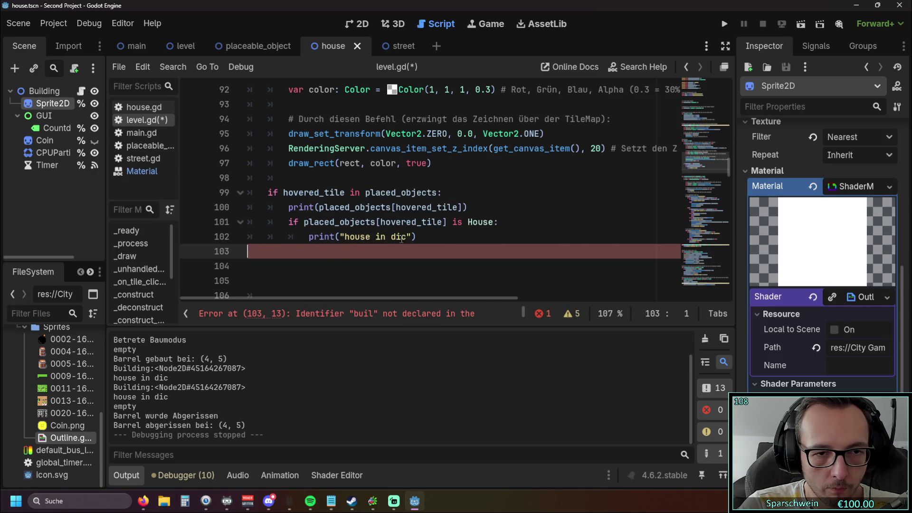
{"action": "key", "text": "Tab"}
{"action": "key", "text": "Tab"}
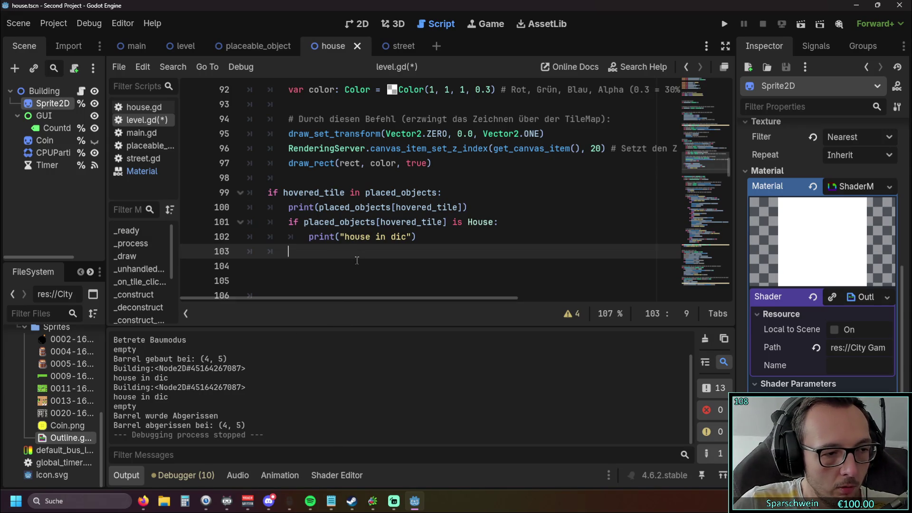
{"action": "scroll", "coordinate": [358, 251], "scroll_direction": "up", "scroll_amount": 1}
{"action": "scroll", "coordinate": [357, 247], "scroll_direction": "down", "scroll_amount": 1}
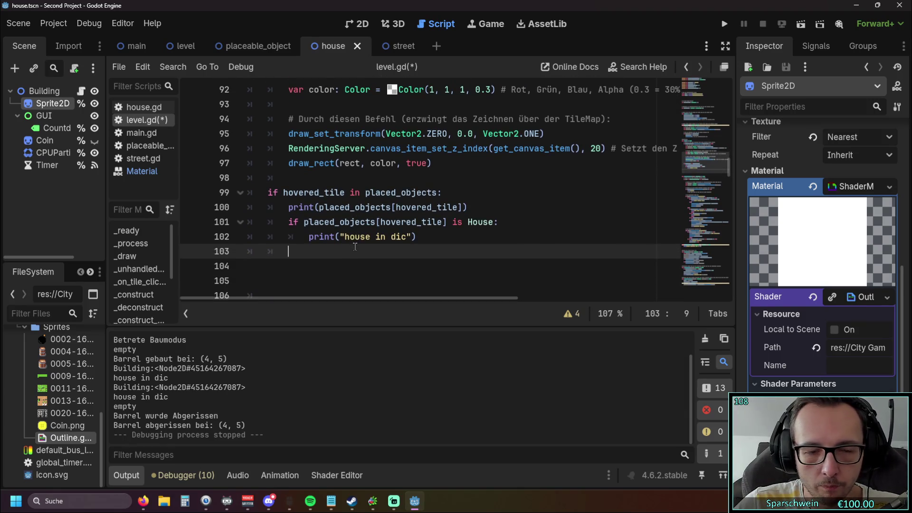
{"action": "scroll", "coordinate": [354, 247], "scroll_direction": "up", "scroll_amount": 10}
{"action": "scroll", "coordinate": [354, 246], "scroll_direction": "down", "scroll_amount": 12}
{"action": "scroll", "coordinate": [355, 246], "scroll_direction": "up", "scroll_amount": 18}
{"action": "scroll", "coordinate": [355, 247], "scroll_direction": "up", "scroll_amount": 8}
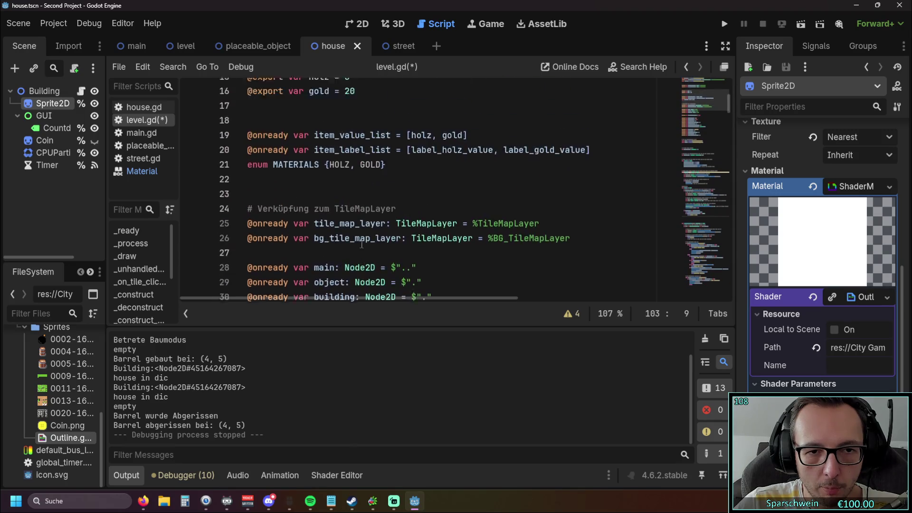
{"action": "scroll", "coordinate": [361, 245], "scroll_direction": "down", "scroll_amount": 1}
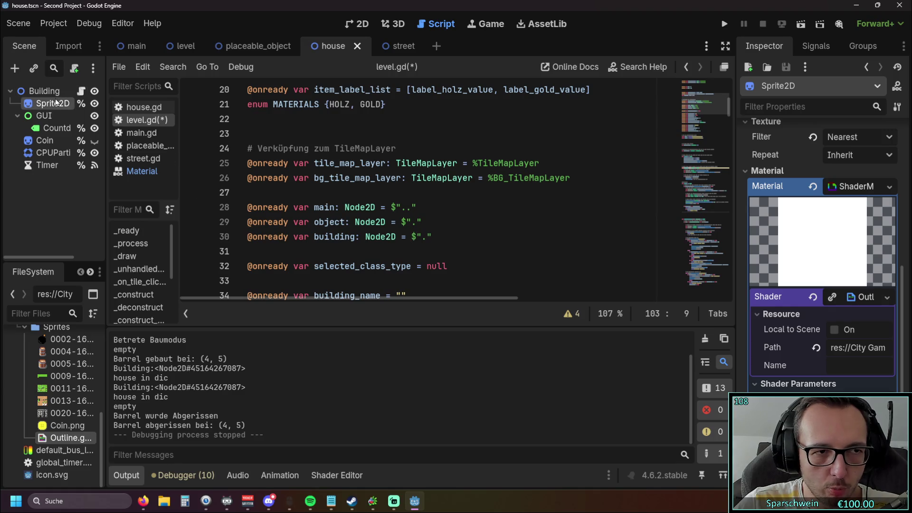
{"action": "scroll", "coordinate": [332, 235], "scroll_direction": "down", "scroll_amount": 15}
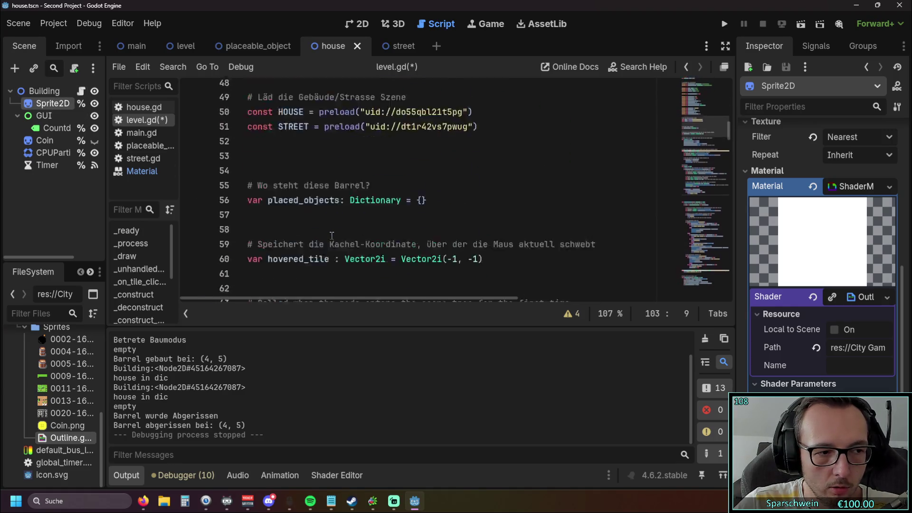
{"action": "scroll", "coordinate": [332, 235], "scroll_direction": "up", "scroll_amount": 3}
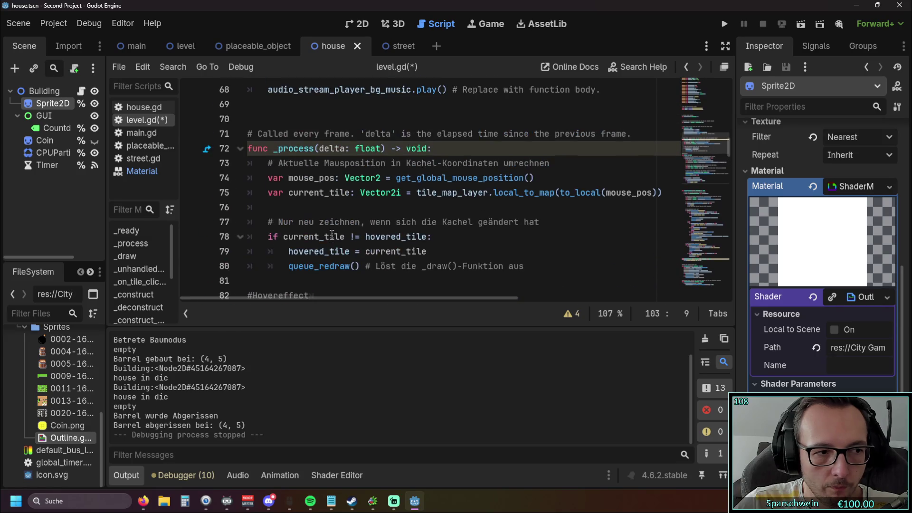
{"action": "scroll", "coordinate": [332, 235], "scroll_direction": "up", "scroll_amount": 5}
{"action": "scroll", "coordinate": [332, 235], "scroll_direction": "down", "scroll_amount": 9}
{"action": "scroll", "coordinate": [332, 233], "scroll_direction": "down", "scroll_amount": 6}
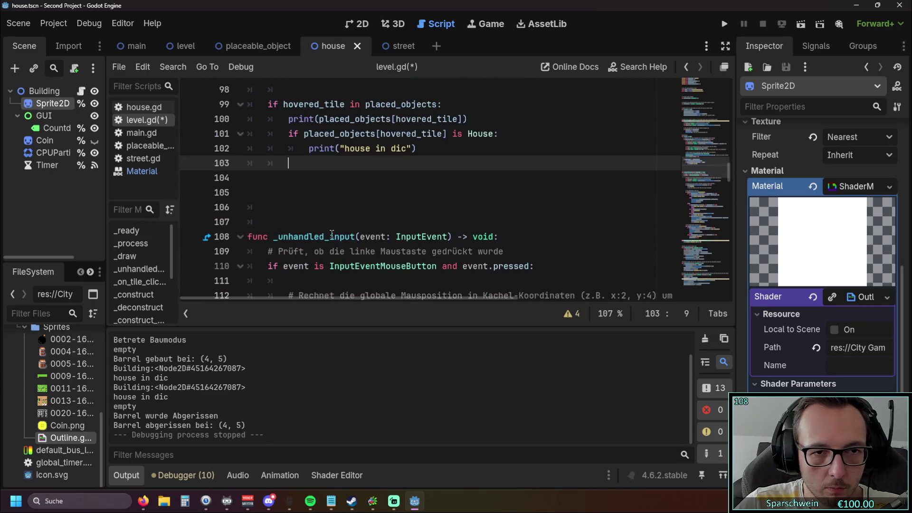
{"action": "scroll", "coordinate": [332, 233], "scroll_direction": "up", "scroll_amount": 1}
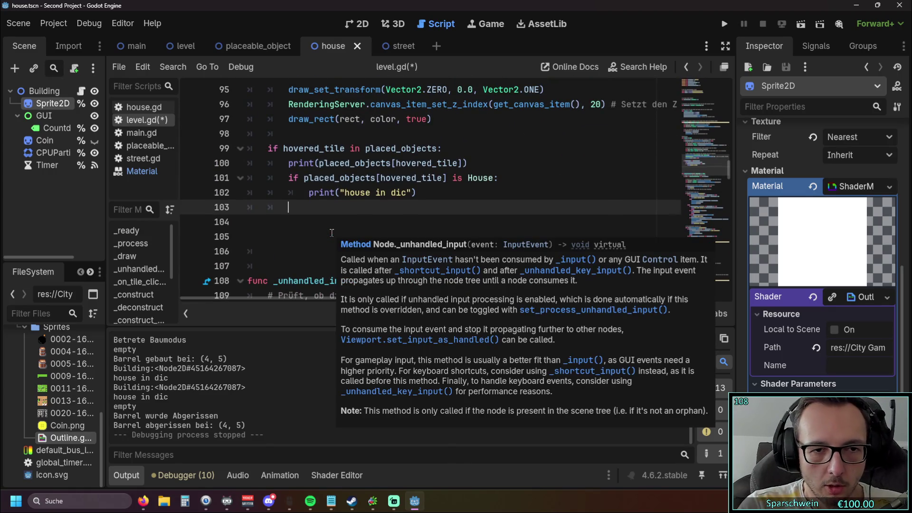
{"action": "key", "text": "Tab"}
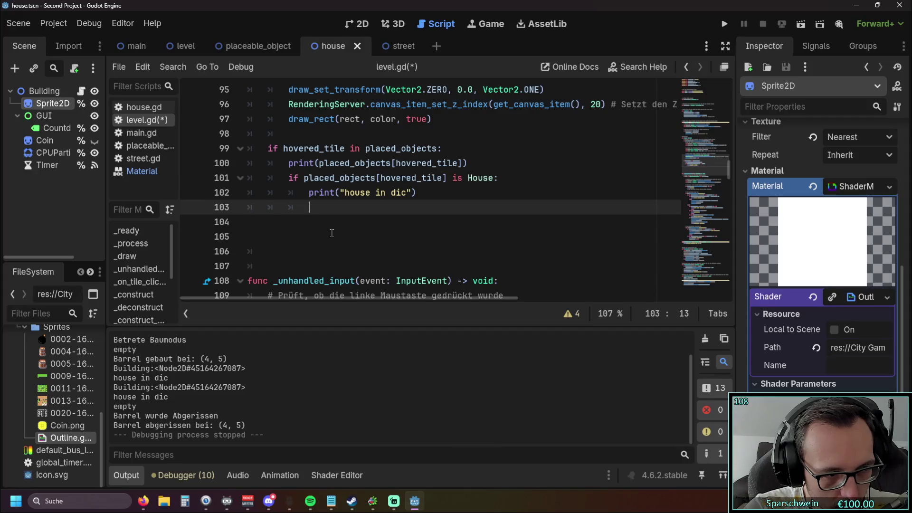
Type building.sprite2d.material.shader on line 103, correcting the sprite2d node name
{"action": "type", "text": "bu"}
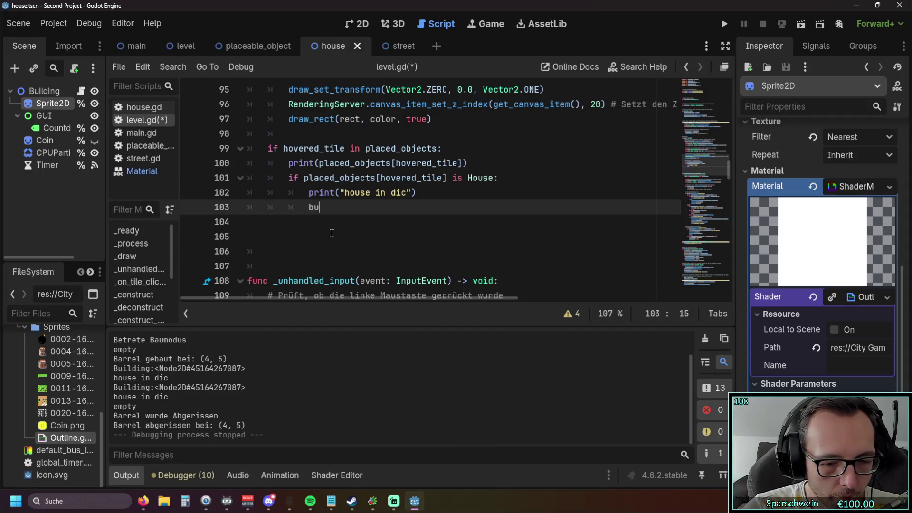
{"action": "type", "text": "ilding.spri"}
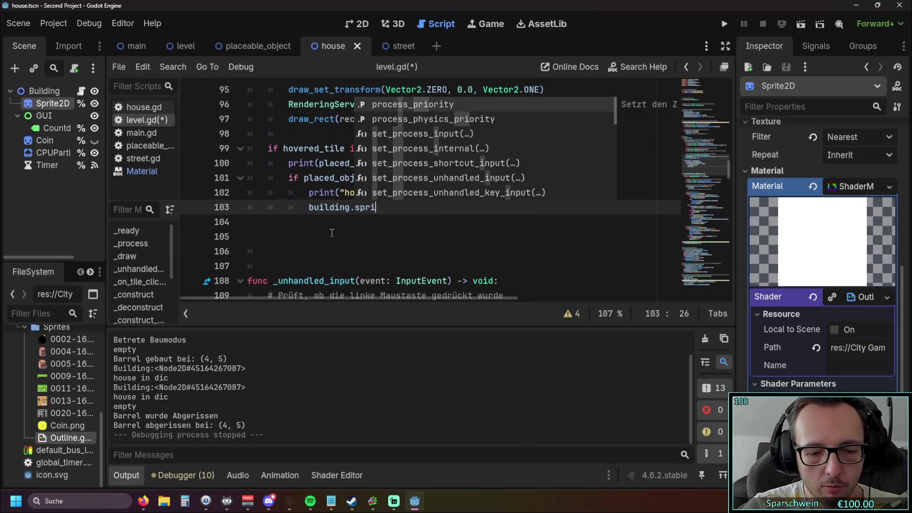
{"action": "type", "text": "te2D"}
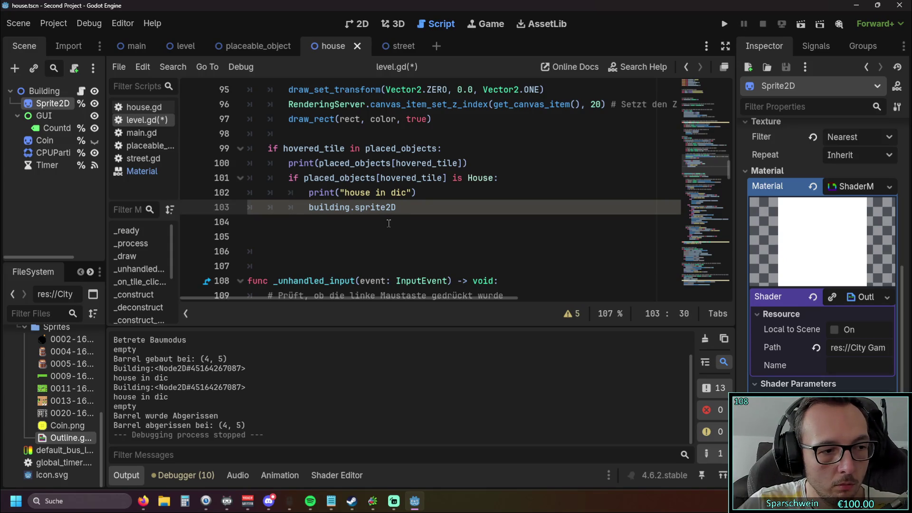
{"action": "key", "text": "BackSpace"}
{"action": "key", "text": "BackSpace"}
{"action": "type", "text": "."}
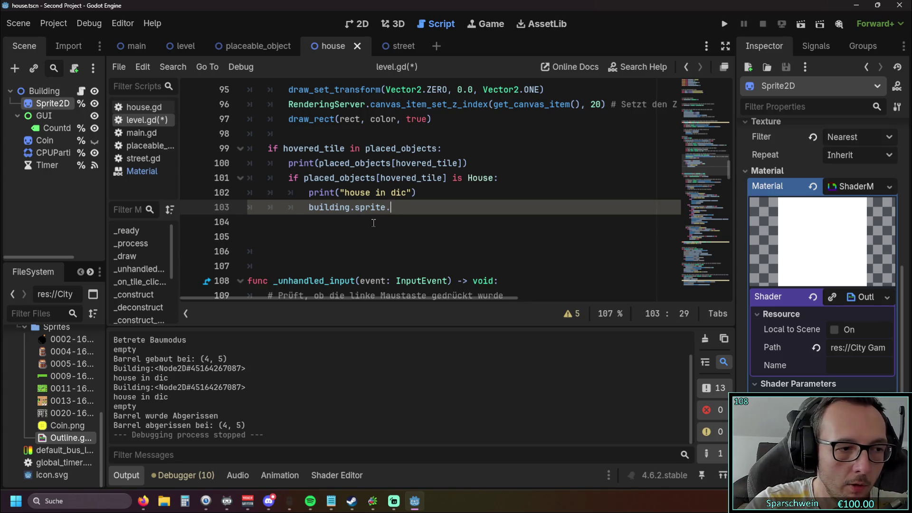
{"action": "type", "text": "material"}
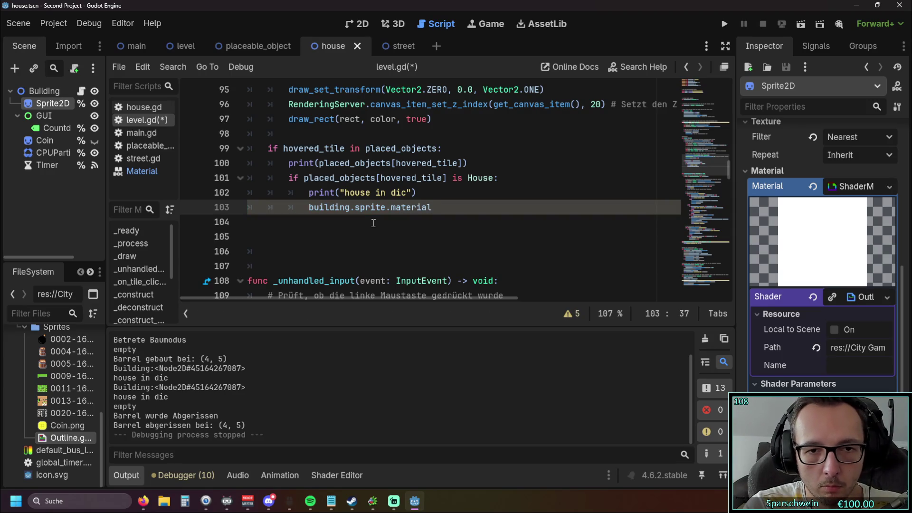
{"action": "type", "text": "."}
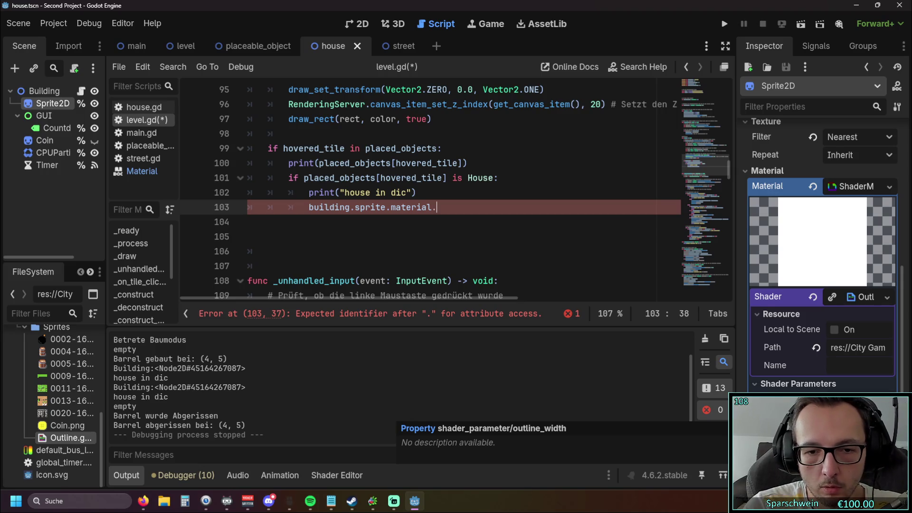
{"action": "type", "text": "shader"}
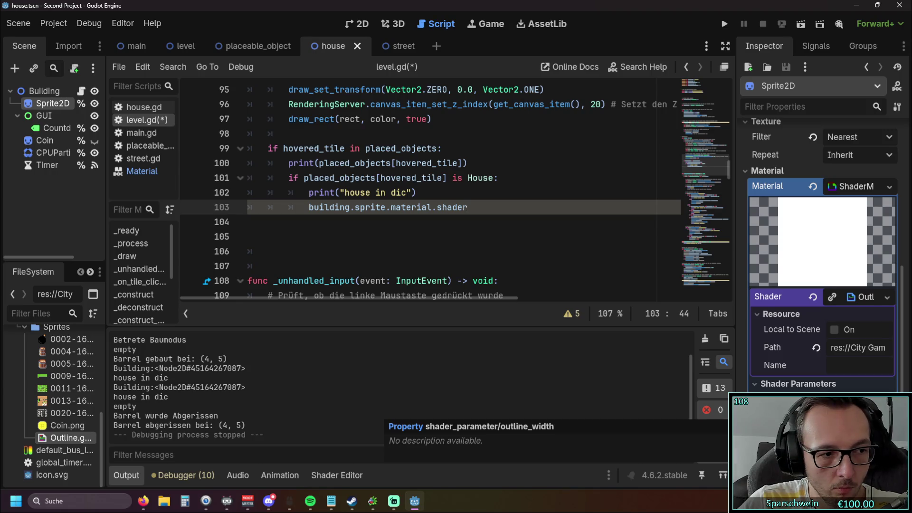
{"action": "left_click", "coordinate": [355, 208]}
{"action": "left_click", "coordinate": [387, 208]}
{"action": "type", "text": "2d"}
Append .shader_paramter.outline_with = 1.0 to the end of line 103
{"action": "key", "text": "End"}
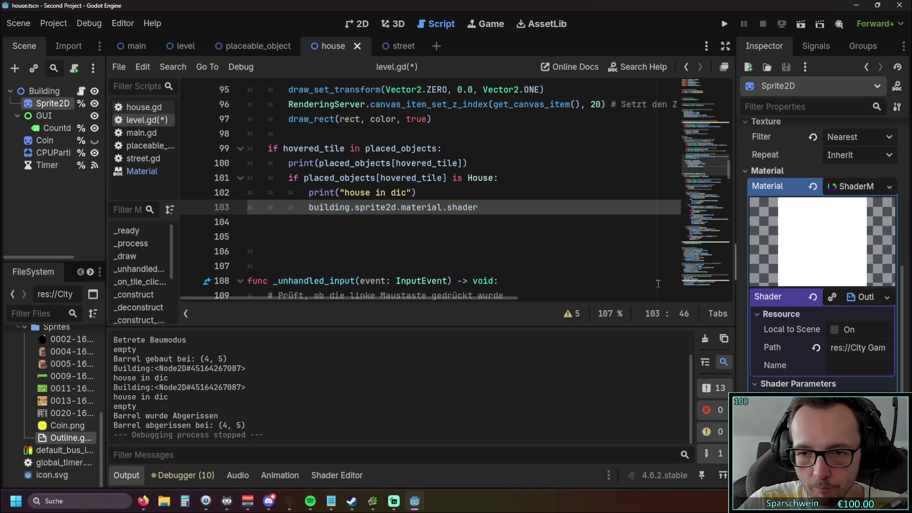
{"action": "type", "text": ".shader"}
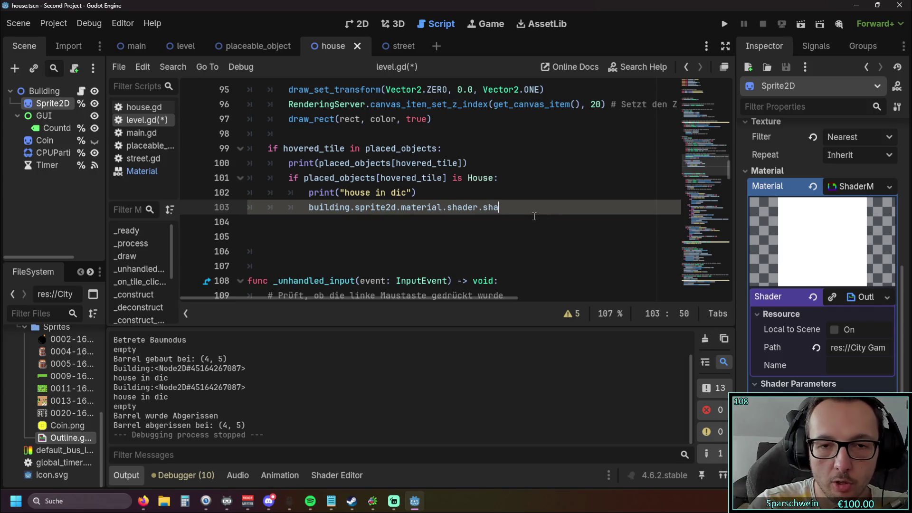
{"action": "type", "text": "_paramter"}
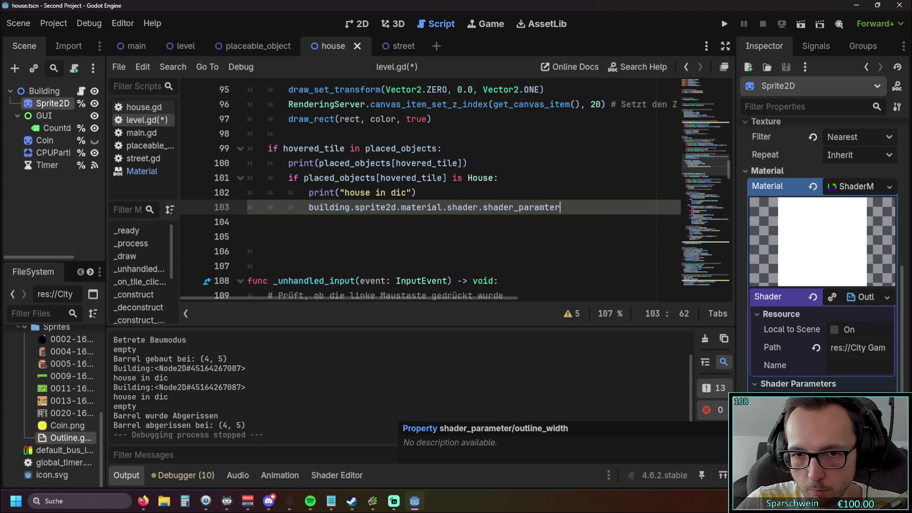
{"action": "type", "text": ".outline"}
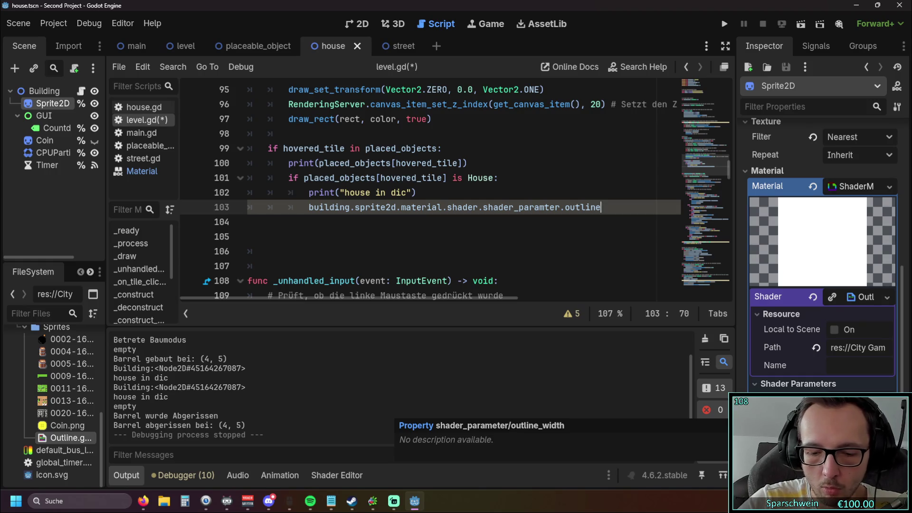
{"action": "type", "text": "_with"}
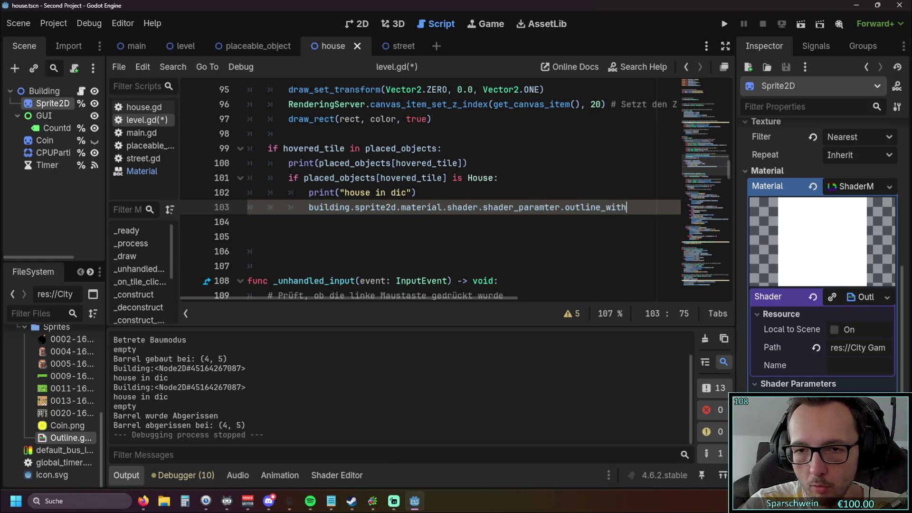
{"action": "type", "text": " = "}
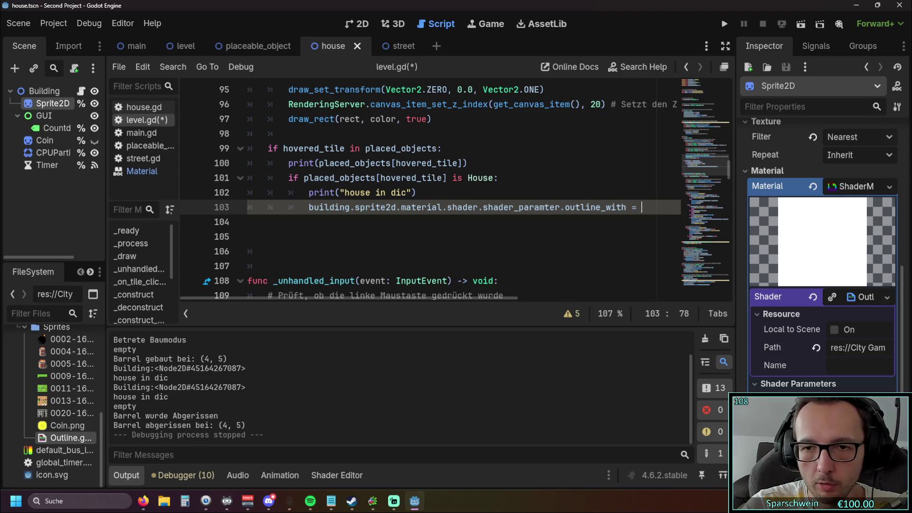
{"action": "type", "text": "1"}
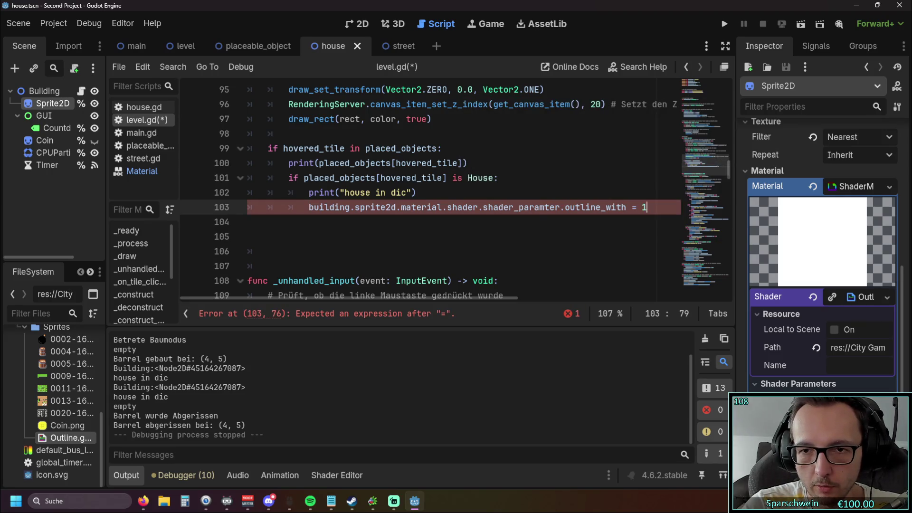
{"action": "type", "text": ".0"}
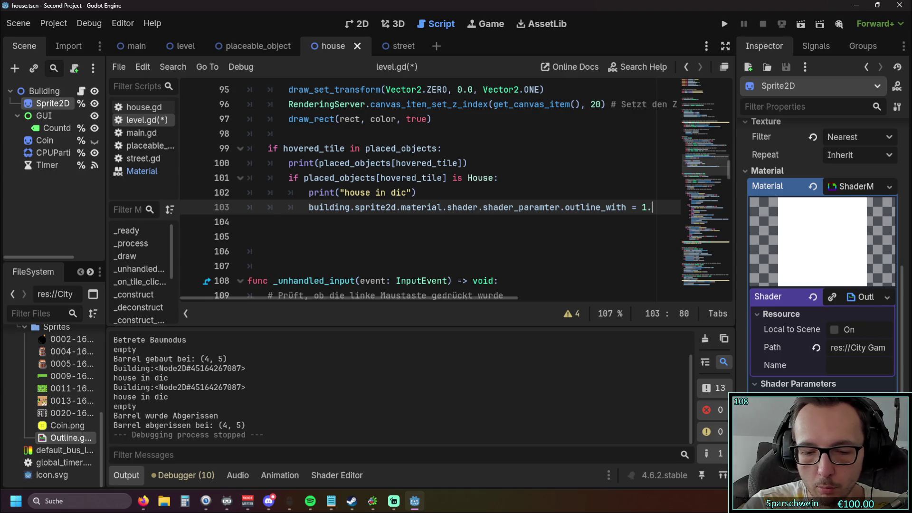
{"action": "left_click", "coordinate": [581, 250]}
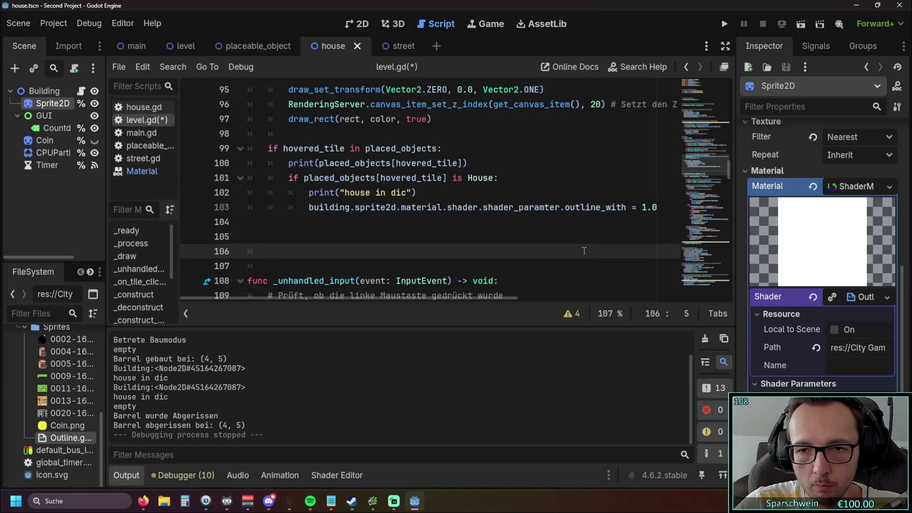
Save and run the game, then place a barrel on a grass tile
{"action": "left_click", "coordinate": [723, 24]}
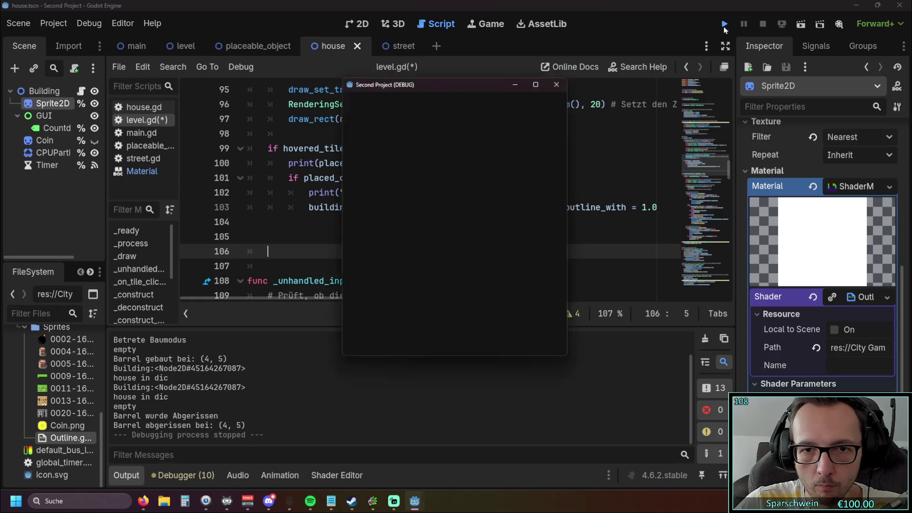
{"action": "left_click", "coordinate": [429, 342]}
{"action": "left_click", "coordinate": [435, 258]}
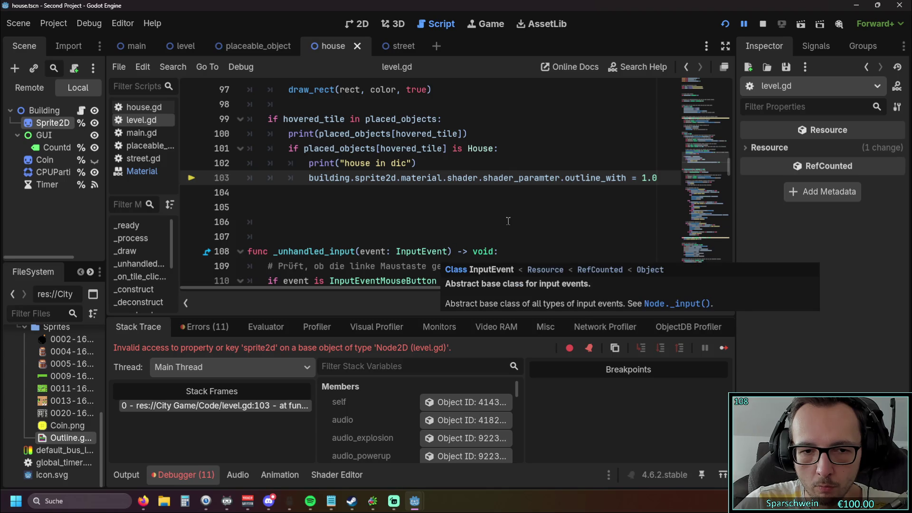
Change the node name on line 103 from sprite2d to Sprite2D
{"action": "scroll", "coordinate": [507, 218], "scroll_direction": "up", "scroll_amount": 1}
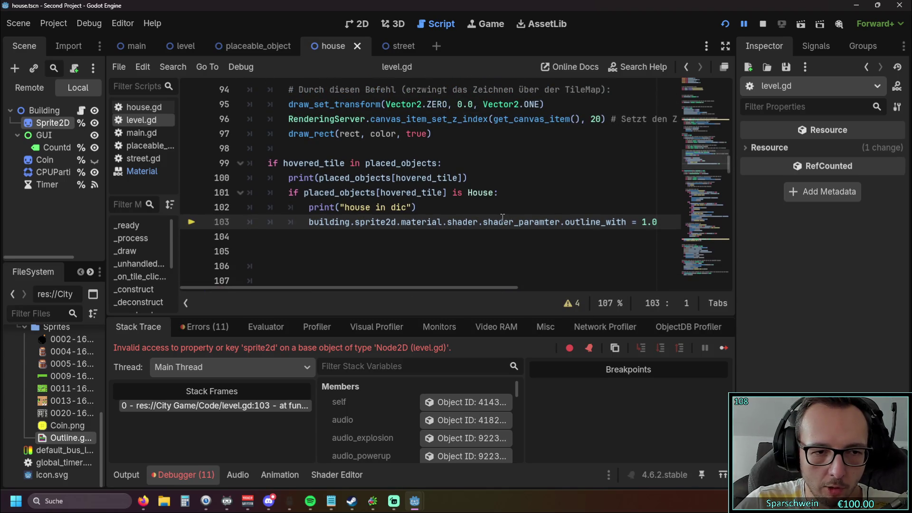
{"action": "left_click", "coordinate": [356, 222]}
{"action": "key", "text": "Delete"}
{"action": "type", "text": "S"}
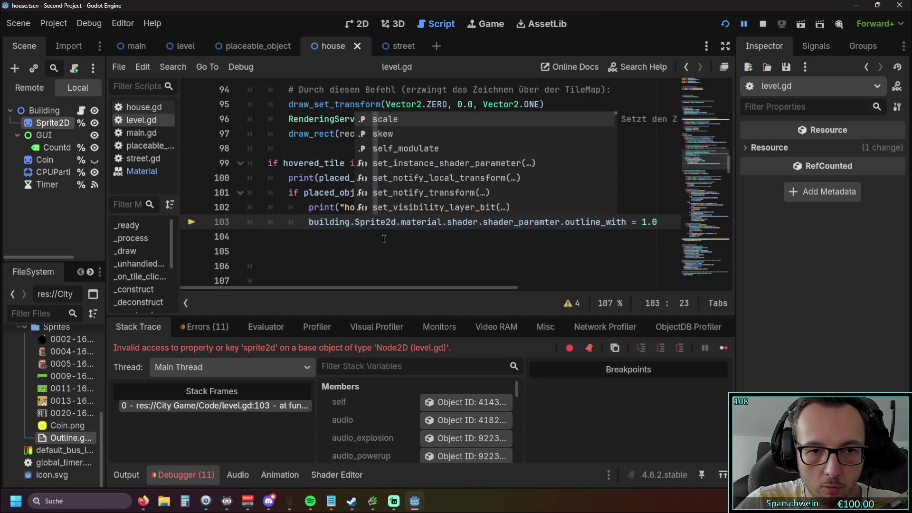
{"action": "key", "text": "Right"}
{"action": "key", "text": "Right"}
{"action": "key", "text": "Right"}
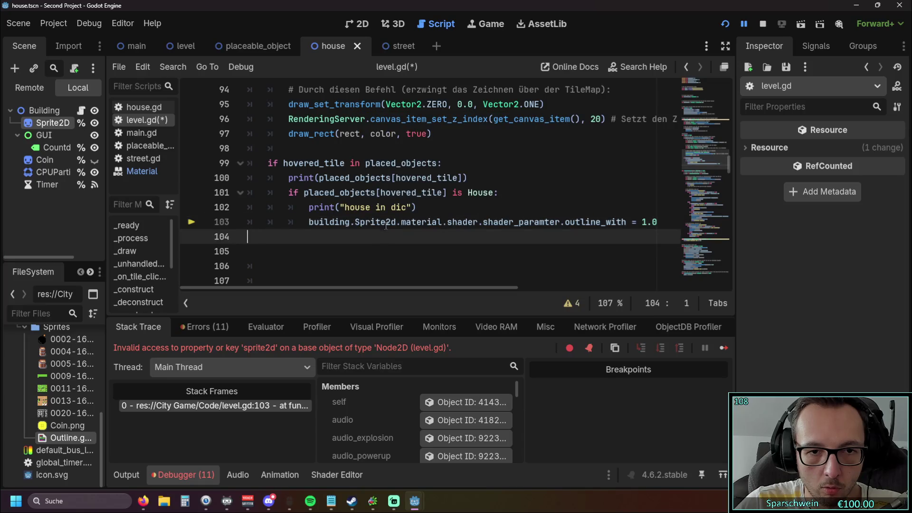
{"action": "key", "text": "Delete"}
{"action": "type", "text": "D"}
{"action": "left_click", "coordinate": [388, 256]}
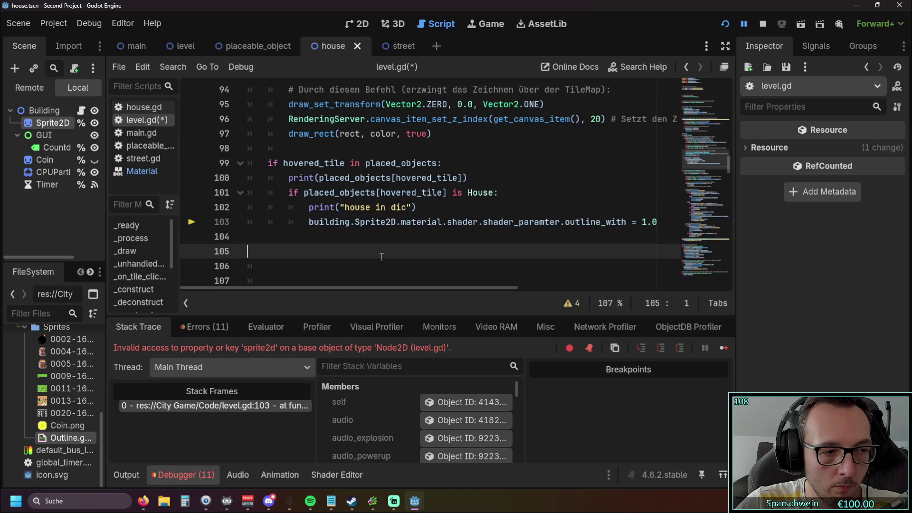
Change the name to Sprite2d, rerun the game and place a house on the map
{"action": "left_click", "coordinate": [393, 222]}
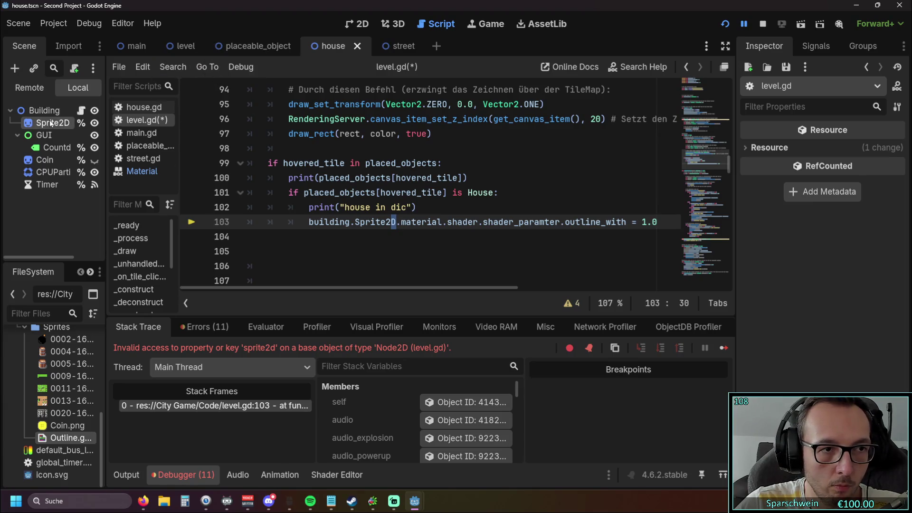
{"action": "key", "text": "Delete"}
{"action": "type", "text": "d"}
{"action": "key", "text": "Down"}
{"action": "key", "text": "Down"}
{"action": "key", "text": "Down"}
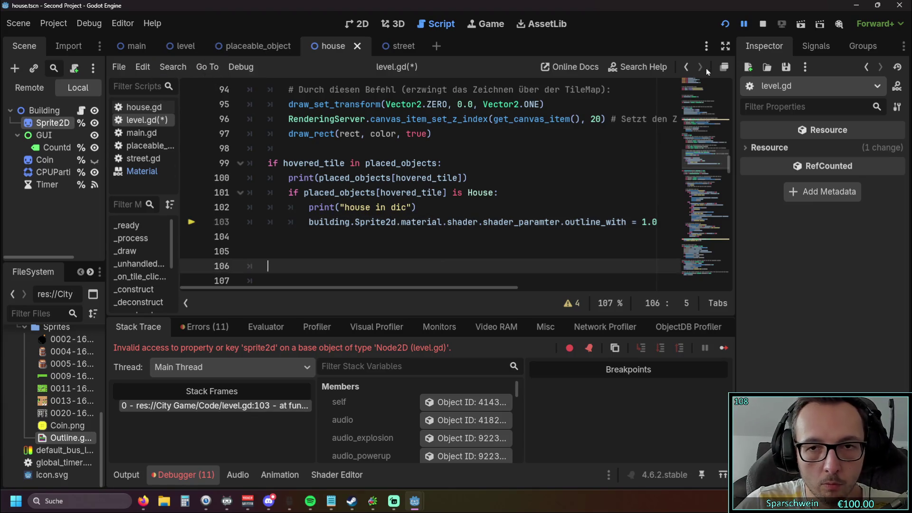
{"action": "left_click", "coordinate": [725, 25]}
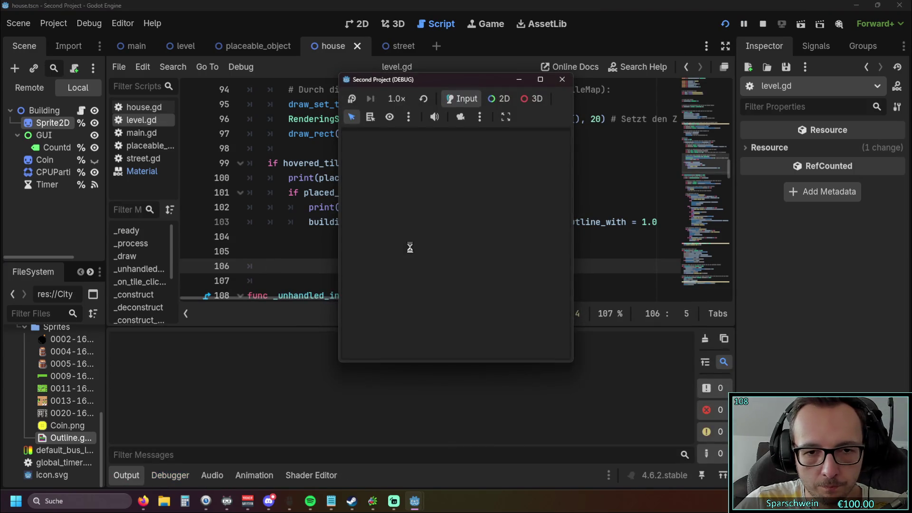
{"action": "left_click", "coordinate": [421, 338]}
{"action": "left_click", "coordinate": [423, 241]}
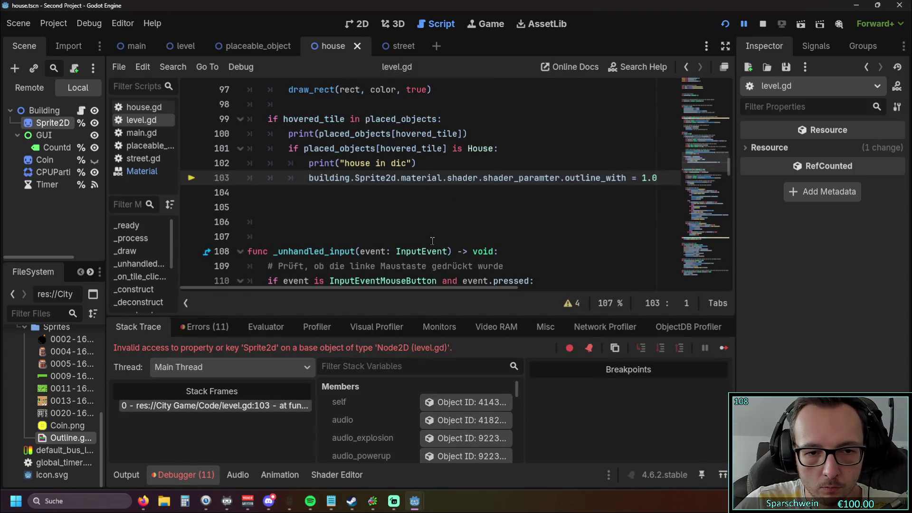
Restore Sprite2D on line 103, restart the game and build a barrel on a tile
{"action": "scroll", "coordinate": [406, 234], "scroll_direction": "up", "scroll_amount": 1}
{"action": "left_click", "coordinate": [398, 221]}
{"action": "key", "text": "BackSpace"}
{"action": "type", "text": "D"}
{"action": "left_click", "coordinate": [428, 250]}
{"action": "left_click", "coordinate": [722, 24]}
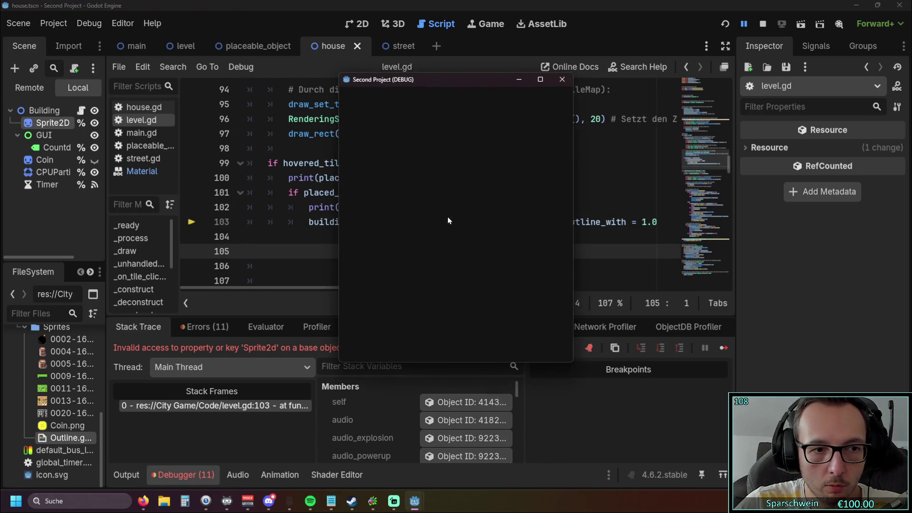
{"action": "left_click", "coordinate": [428, 343]}
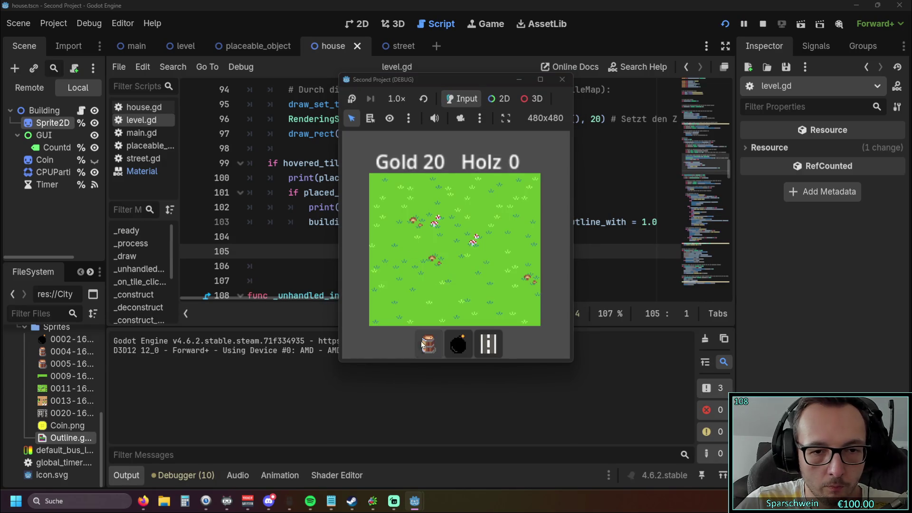
{"action": "left_click", "coordinate": [432, 246]}
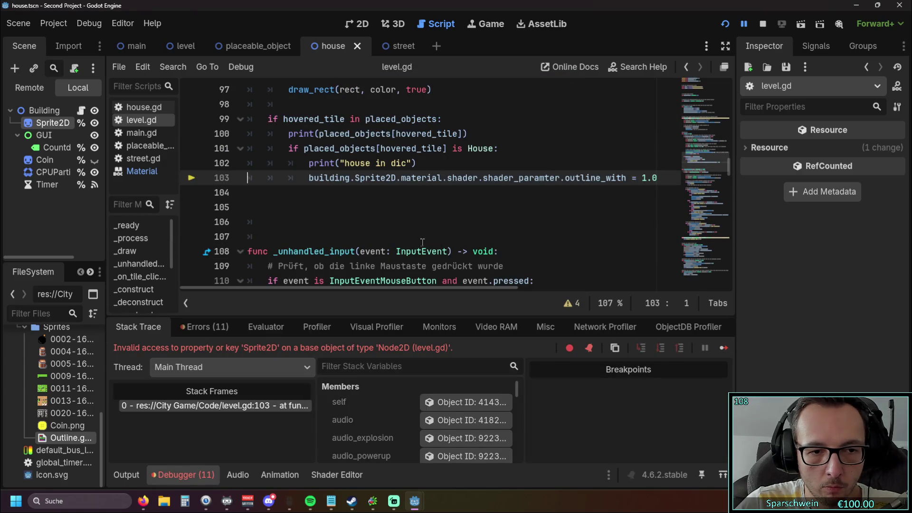
{"action": "scroll", "coordinate": [422, 242], "scroll_direction": "up", "scroll_amount": 1}
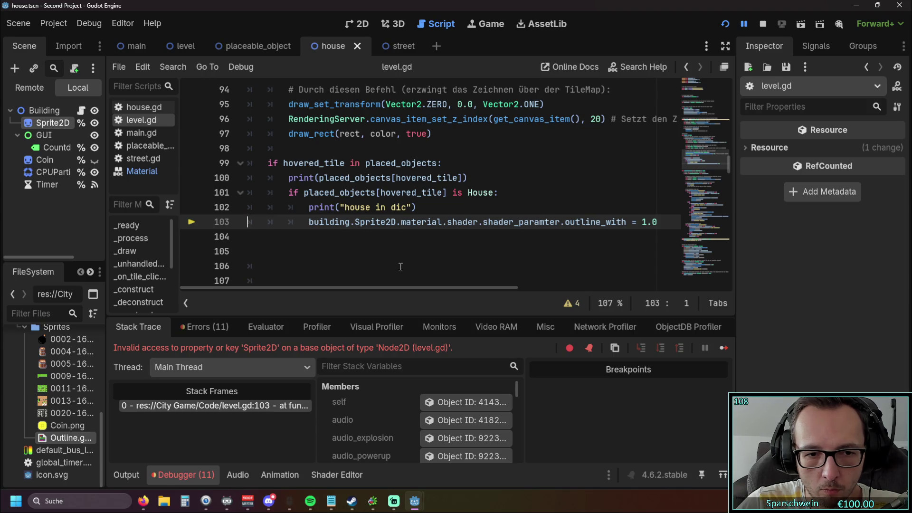
{"action": "mouse_move", "coordinate": [374, 229]}
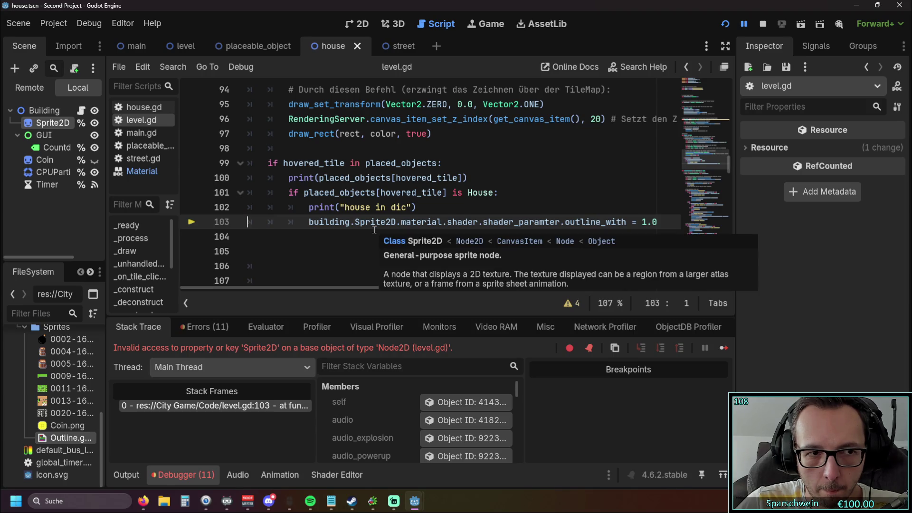
{"action": "scroll", "coordinate": [370, 223], "scroll_direction": "up", "scroll_amount": 10}
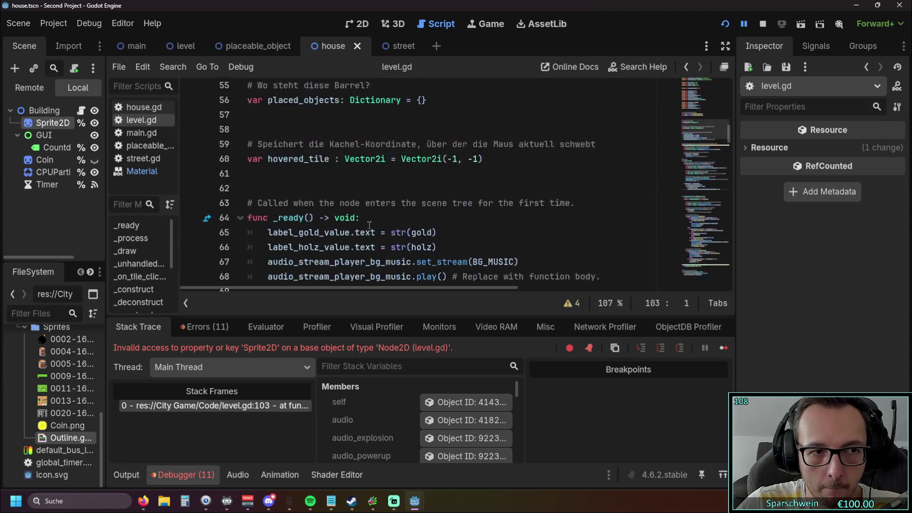
{"action": "scroll", "coordinate": [369, 225], "scroll_direction": "up", "scroll_amount": 6}
{"action": "scroll", "coordinate": [371, 224], "scroll_direction": "down", "scroll_amount": 3}
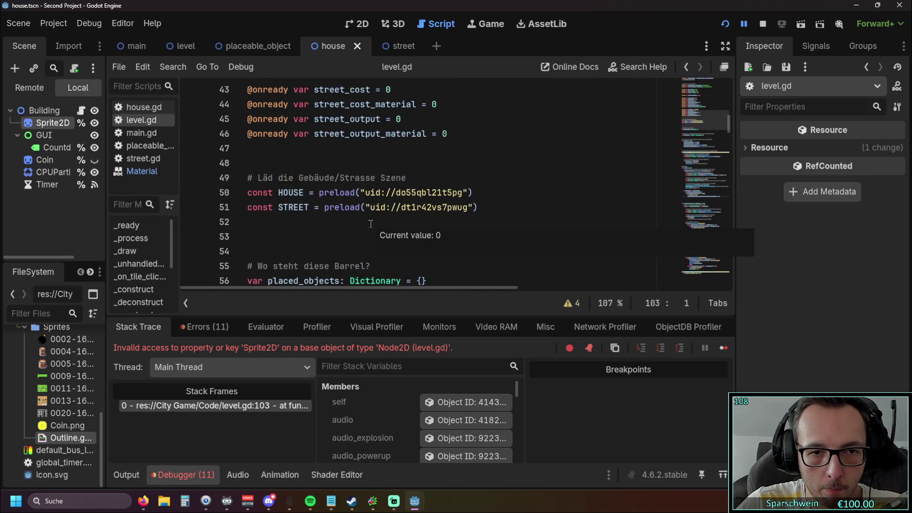
{"action": "scroll", "coordinate": [370, 224], "scroll_direction": "up", "scroll_amount": 10}
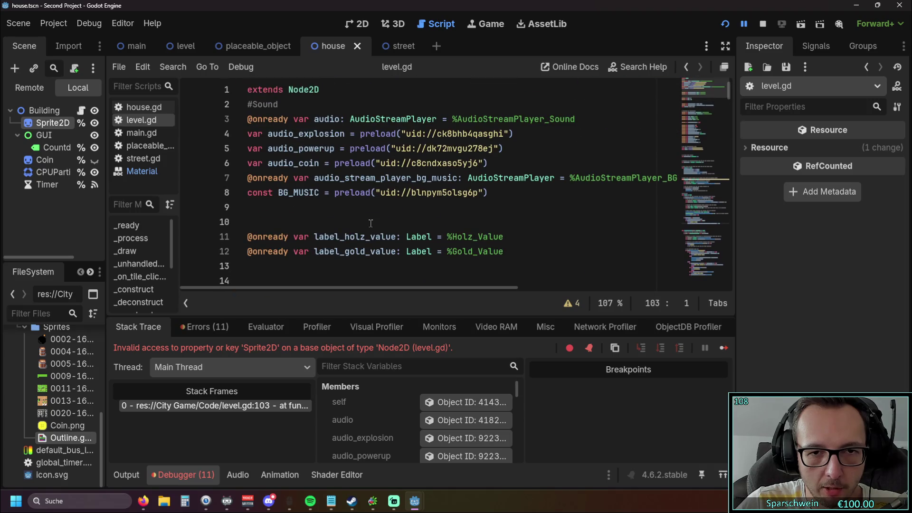
{"action": "scroll", "coordinate": [371, 223], "scroll_direction": "down", "scroll_amount": 10}
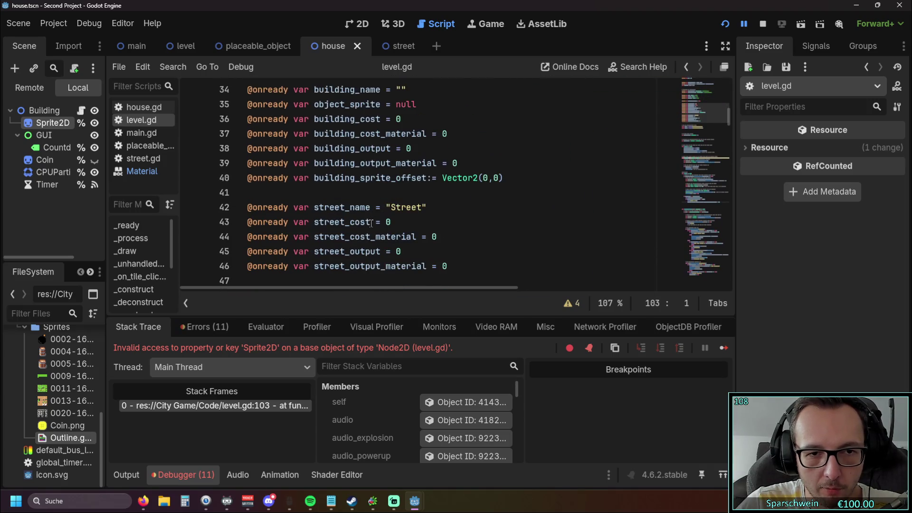
{"action": "scroll", "coordinate": [311, 183], "scroll_direction": "down", "scroll_amount": 3}
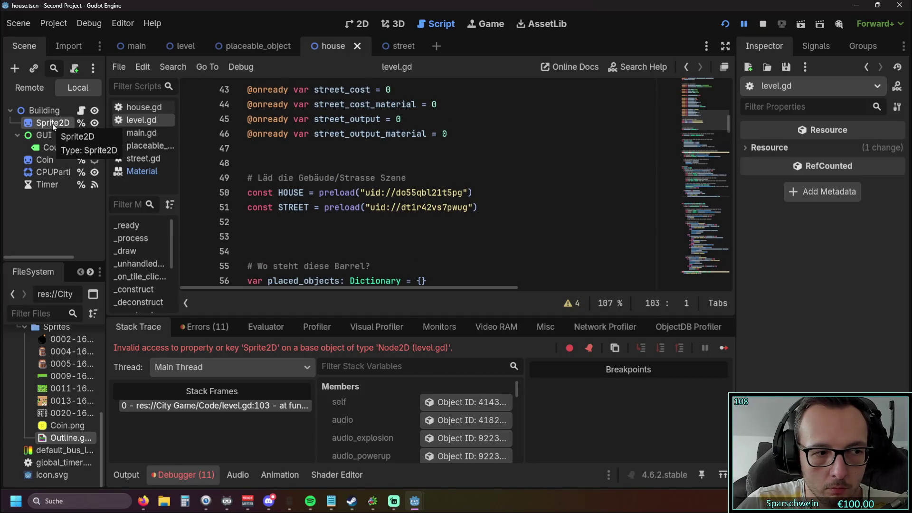
{"action": "scroll", "coordinate": [334, 215], "scroll_direction": "down", "scroll_amount": 2}
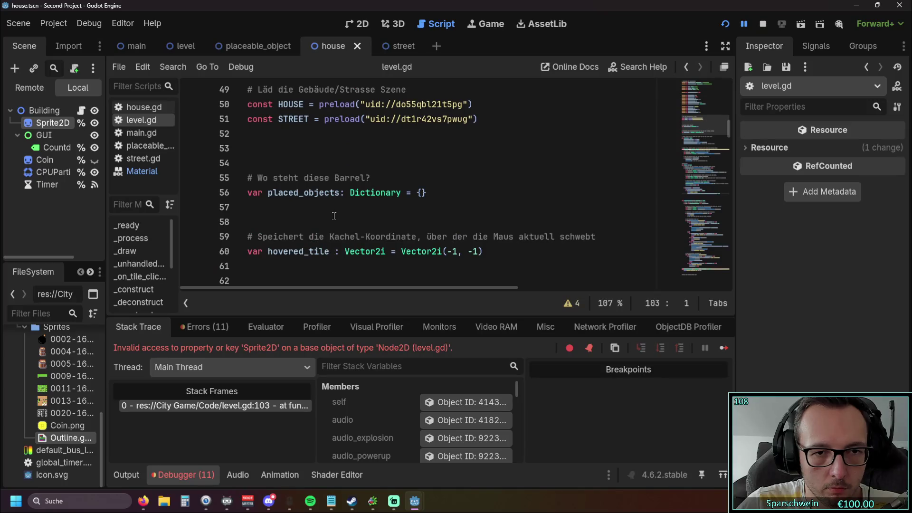
{"action": "scroll", "coordinate": [334, 216], "scroll_direction": "down", "scroll_amount": 17}
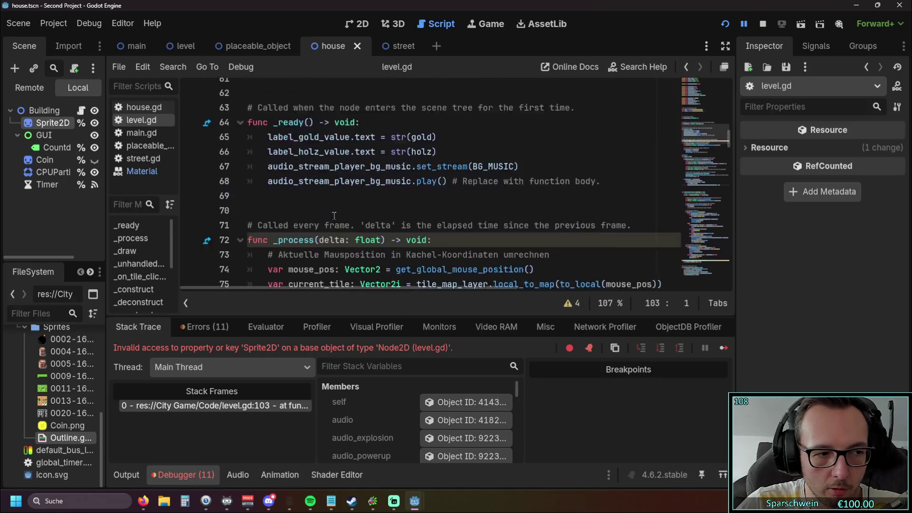
{"action": "scroll", "coordinate": [334, 215], "scroll_direction": "down", "scroll_amount": 12}
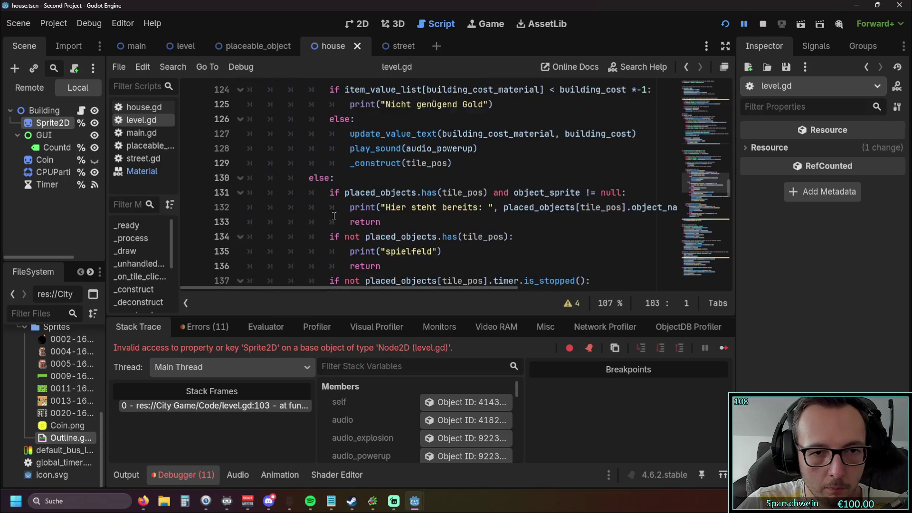
{"action": "scroll", "coordinate": [334, 215], "scroll_direction": "up", "scroll_amount": 7}
{"action": "scroll", "coordinate": [334, 215], "scroll_direction": "up", "scroll_amount": 2}
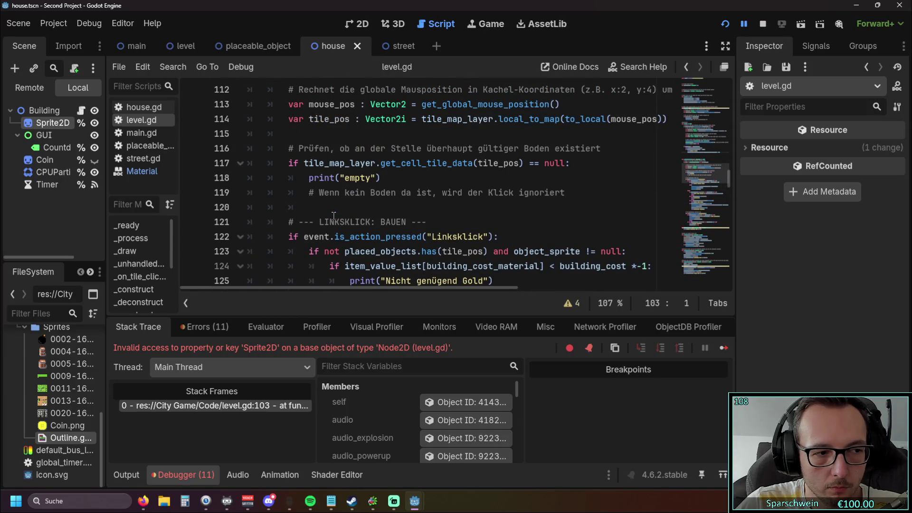
{"action": "scroll", "coordinate": [334, 215], "scroll_direction": "down", "scroll_amount": 8}
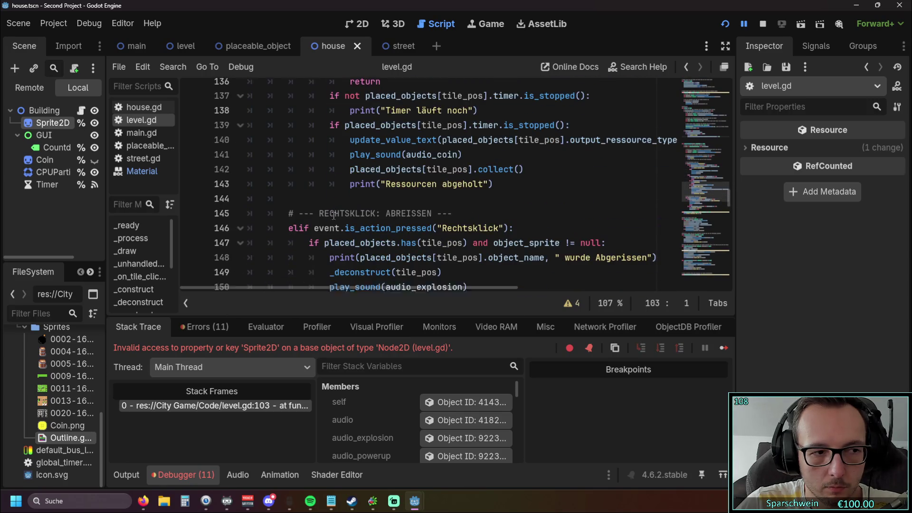
{"action": "scroll", "coordinate": [333, 216], "scroll_direction": "down", "scroll_amount": 2}
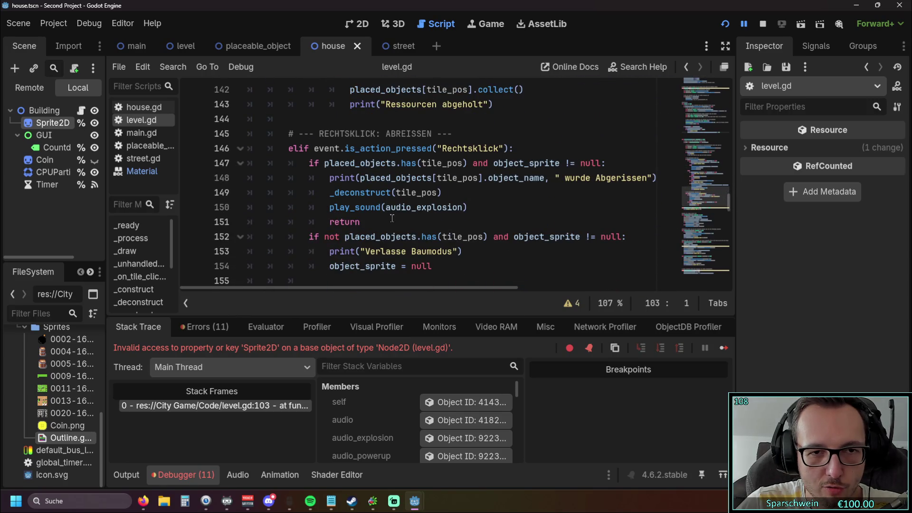
{"action": "scroll", "coordinate": [392, 218], "scroll_direction": "up", "scroll_amount": 9}
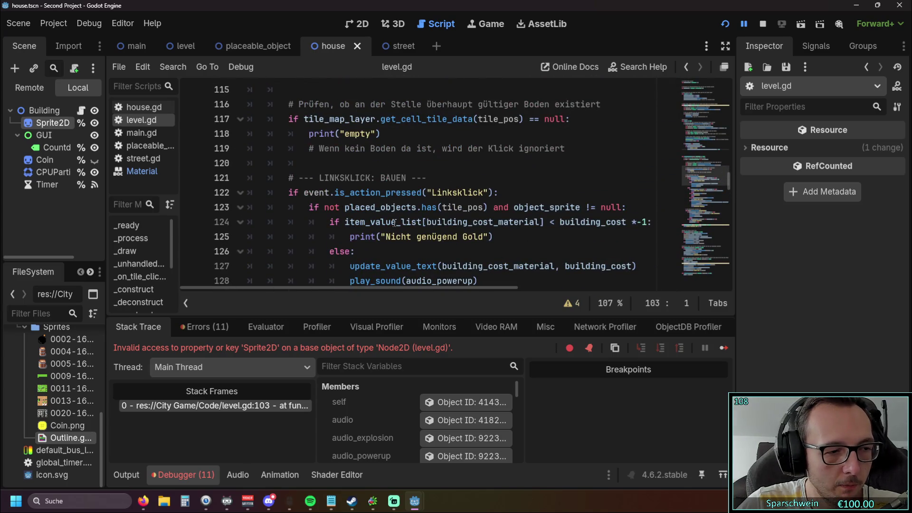
{"action": "scroll", "coordinate": [393, 221], "scroll_direction": "up", "scroll_amount": 1}
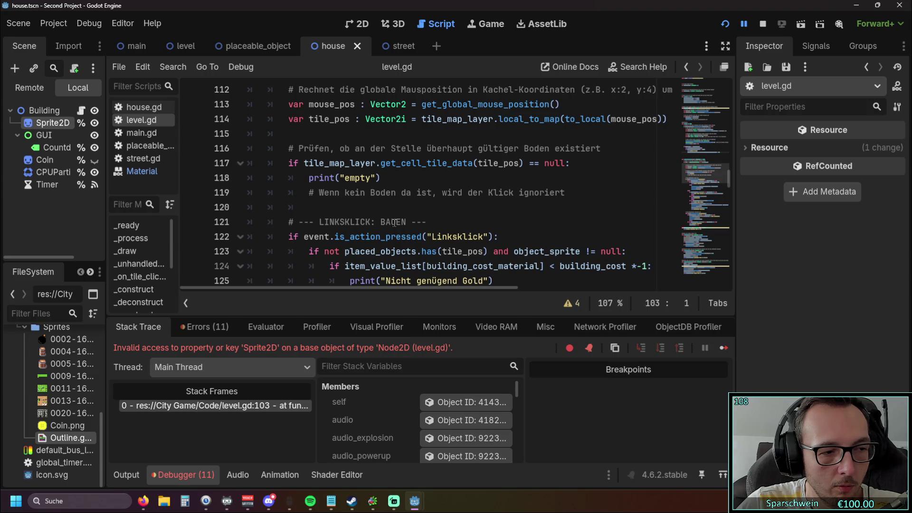
{"action": "scroll", "coordinate": [411, 215], "scroll_direction": "up", "scroll_amount": 4}
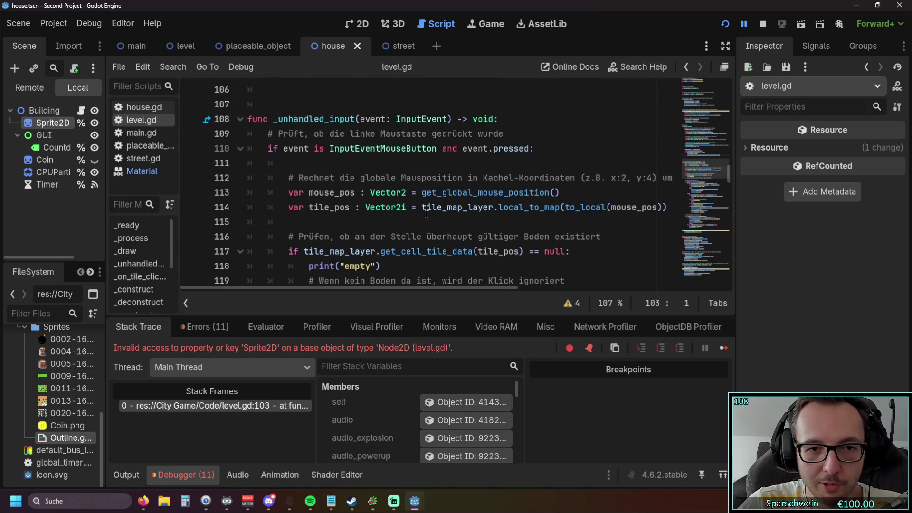
{"action": "scroll", "coordinate": [426, 215], "scroll_direction": "up", "scroll_amount": 2}
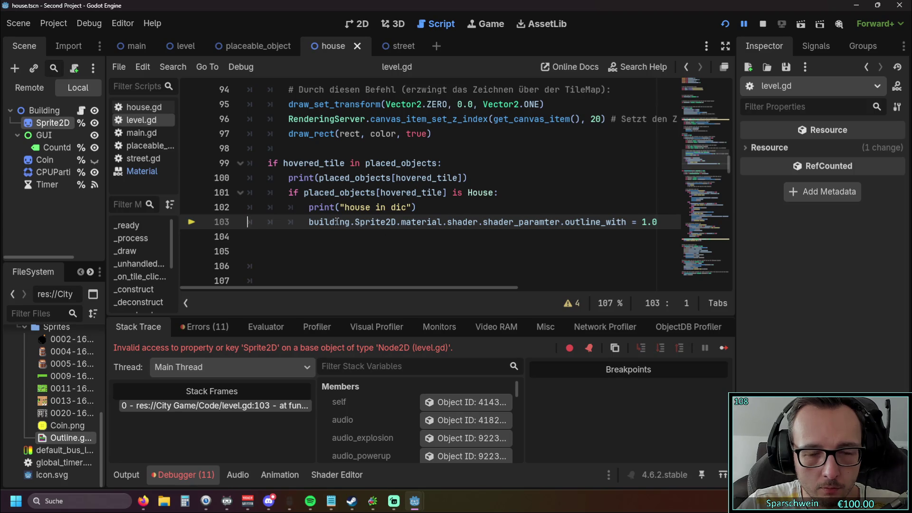
{"action": "mouse_move", "coordinate": [336, 221]}
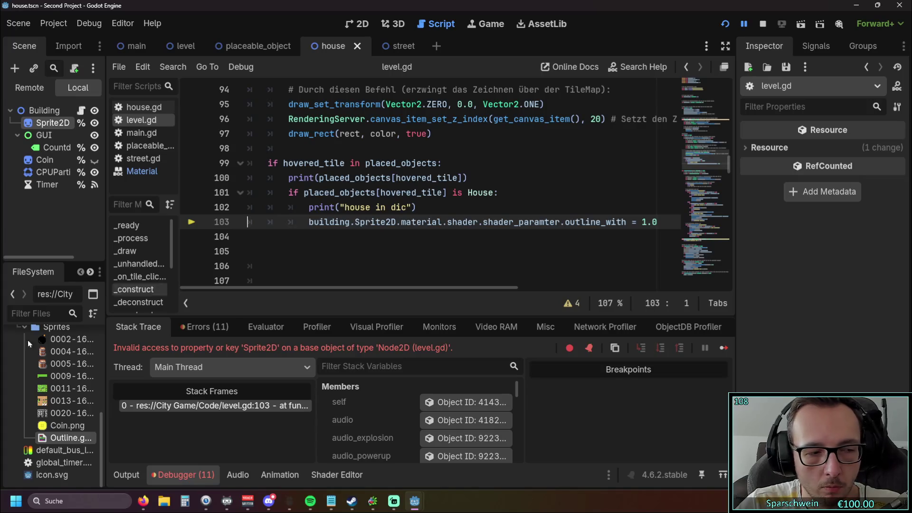
{"action": "key", "text": "alt+Tab"}
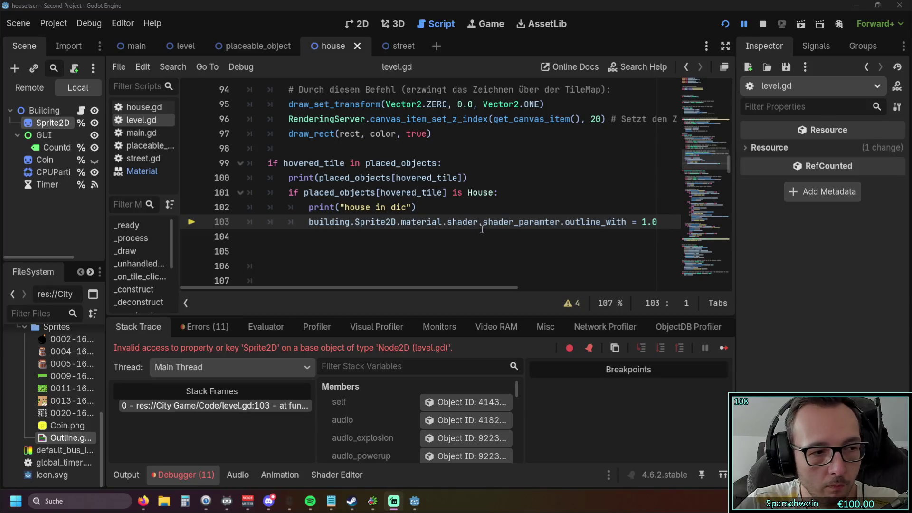
Replace the line 103 assignment with a pasted set_shader_param call, removing the stray quote and dot
{"action": "left_click_drag", "start_coordinate": [447, 222], "coordinate": [657, 225]}
{"action": "type", "text": "\".set_shader_param(\"width\";1)"}
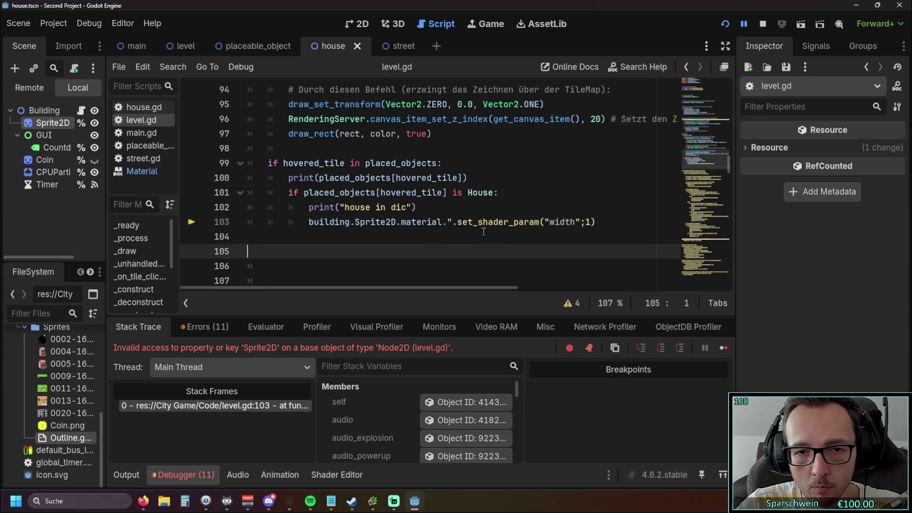
{"action": "key", "text": "BackSpace"}
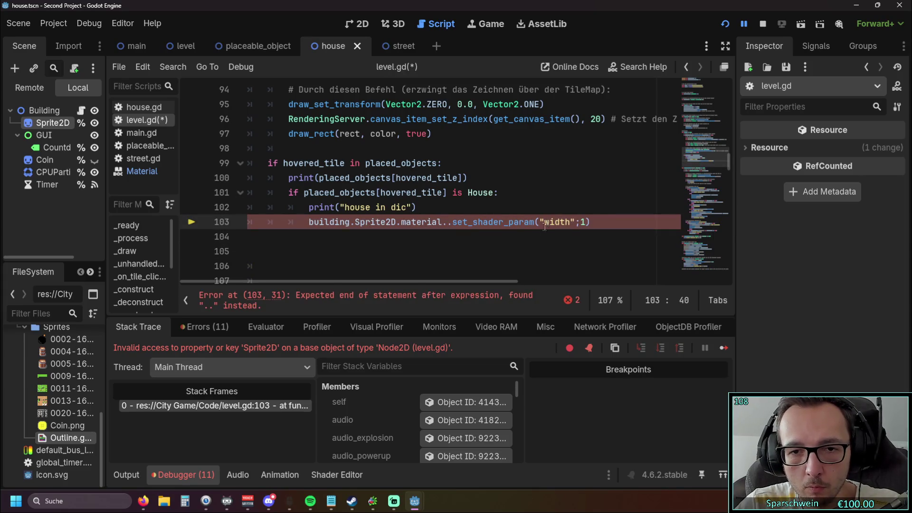
{"action": "key", "text": "BackSpace"}
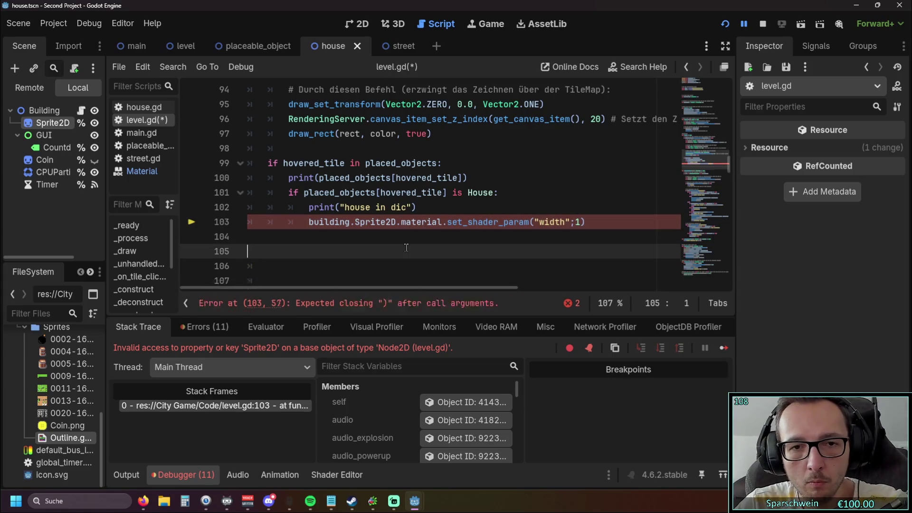
{"action": "left_click", "coordinate": [403, 251]}
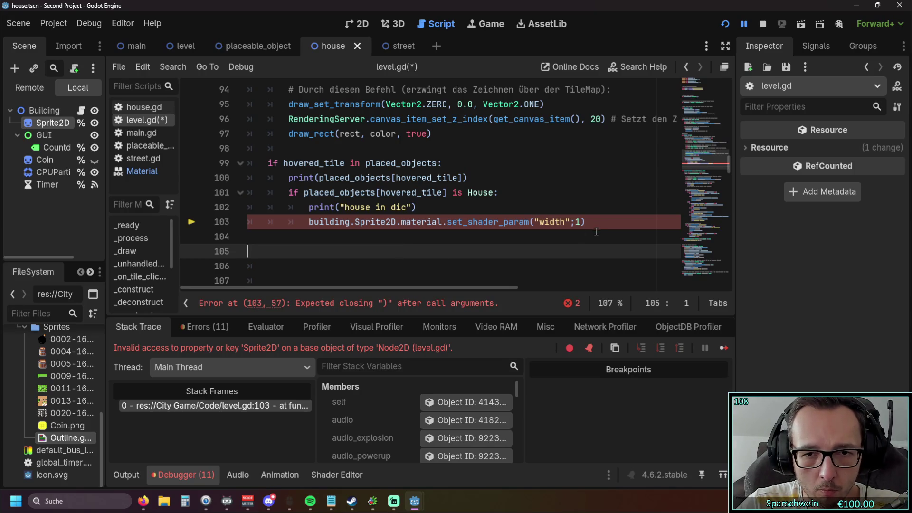
Replace the "width" argument of set_shader_param with outline_with
{"action": "left_click", "coordinate": [609, 219]}
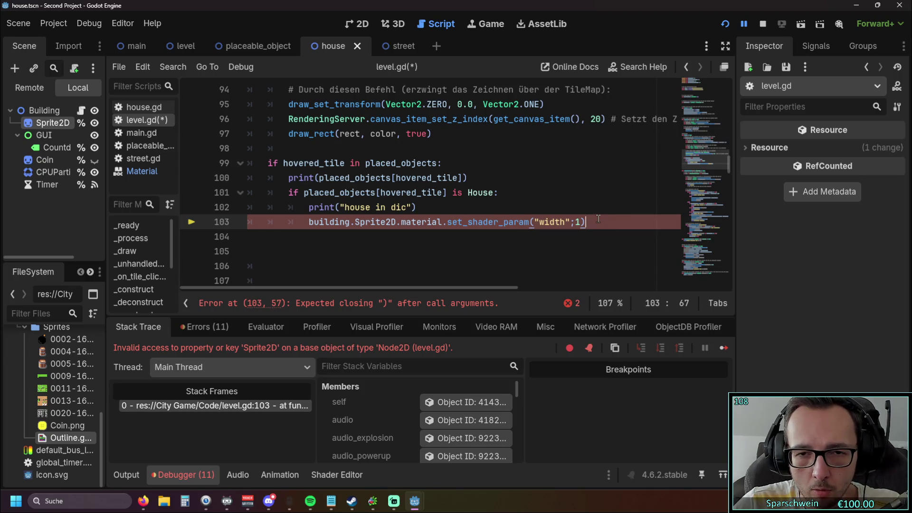
{"action": "left_click", "coordinate": [536, 221]}
{"action": "left_click_drag", "start_coordinate": [535, 222], "coordinate": [571, 223]}
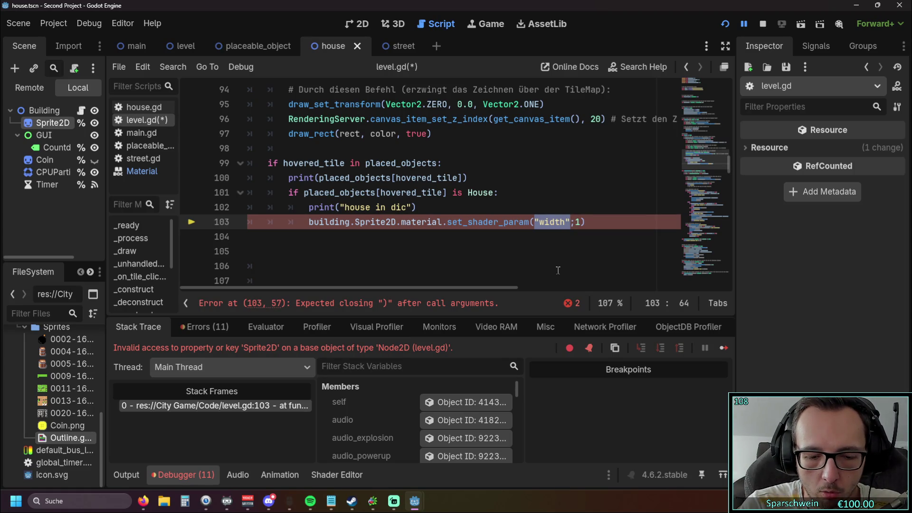
{"action": "type", "text": "outline"}
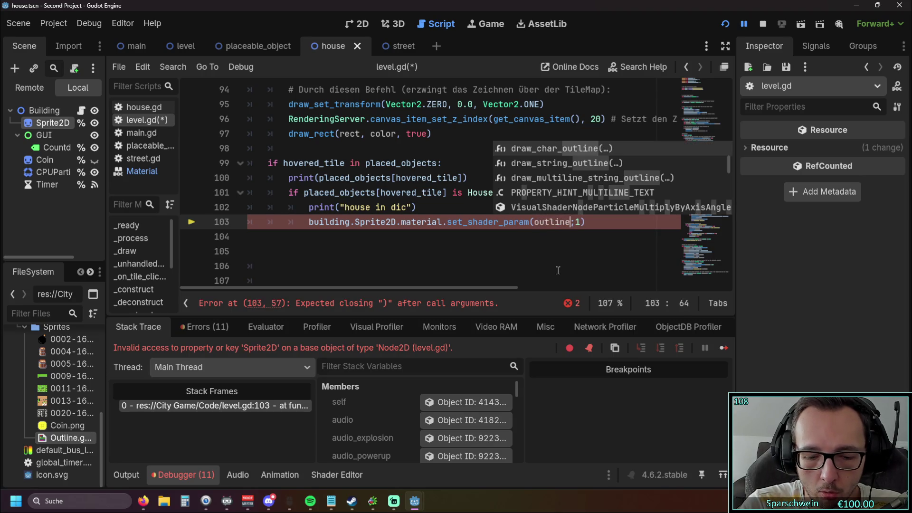
{"action": "type", "text": "_with"}
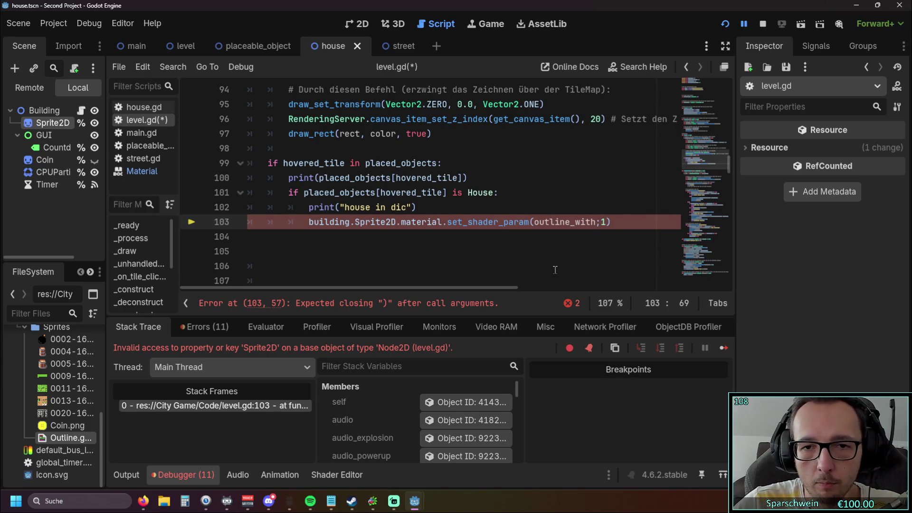
{"action": "left_click", "coordinate": [555, 270]}
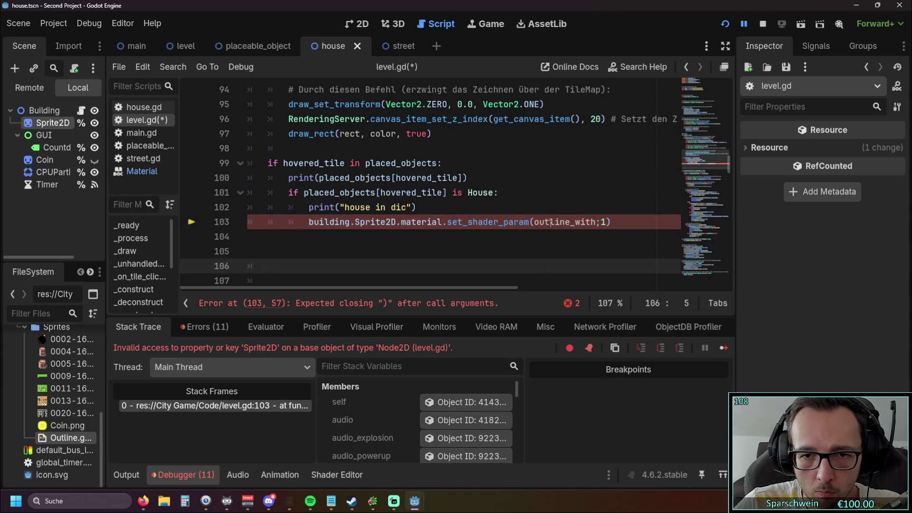
{"action": "left_click", "coordinate": [550, 222]}
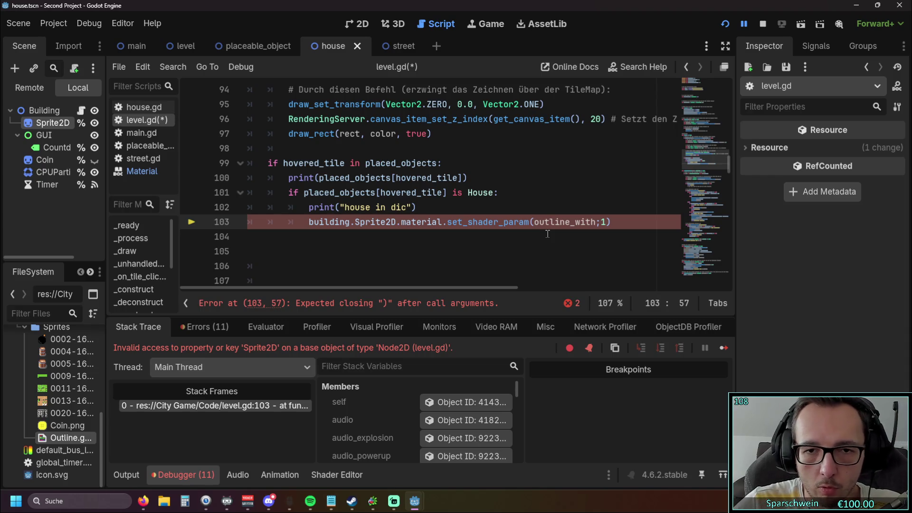
{"action": "left_click", "coordinate": [526, 239]}
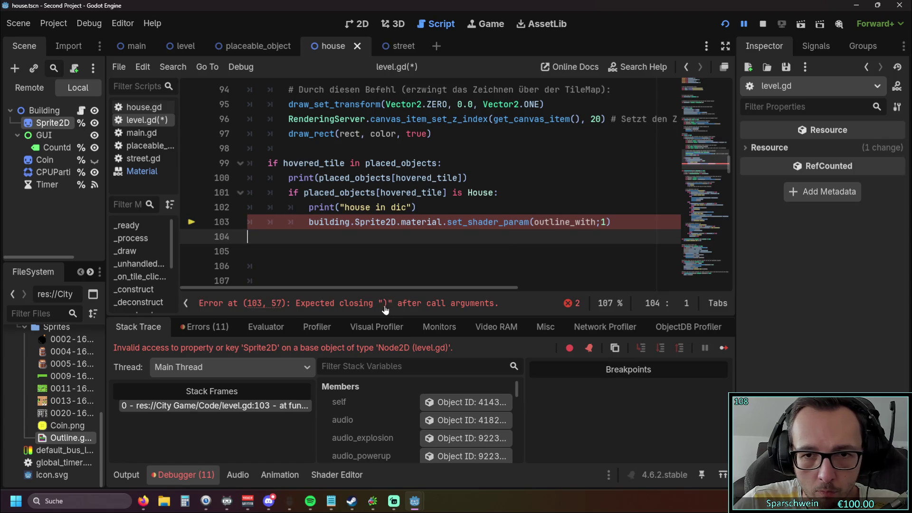
Add a space after the comma and restore the quotes around "outline_with"
{"action": "left_click", "coordinate": [614, 223]}
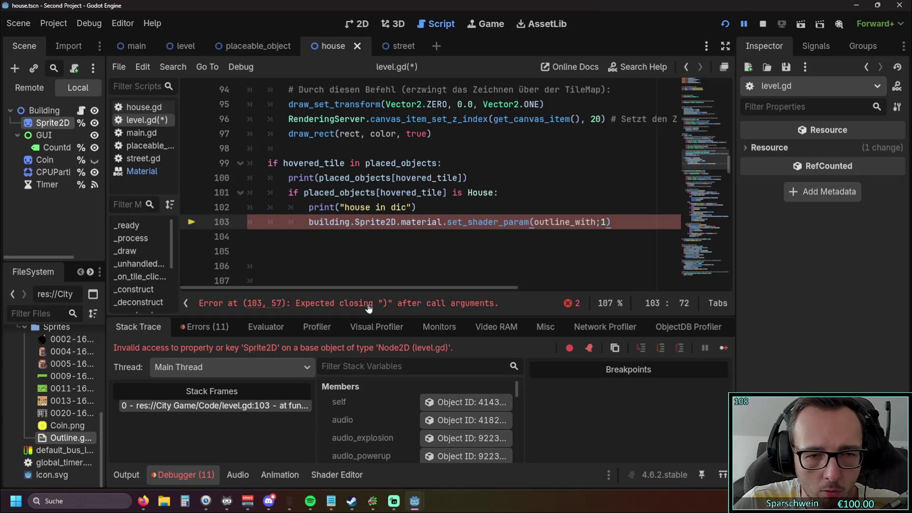
{"action": "left_click", "coordinate": [532, 221]}
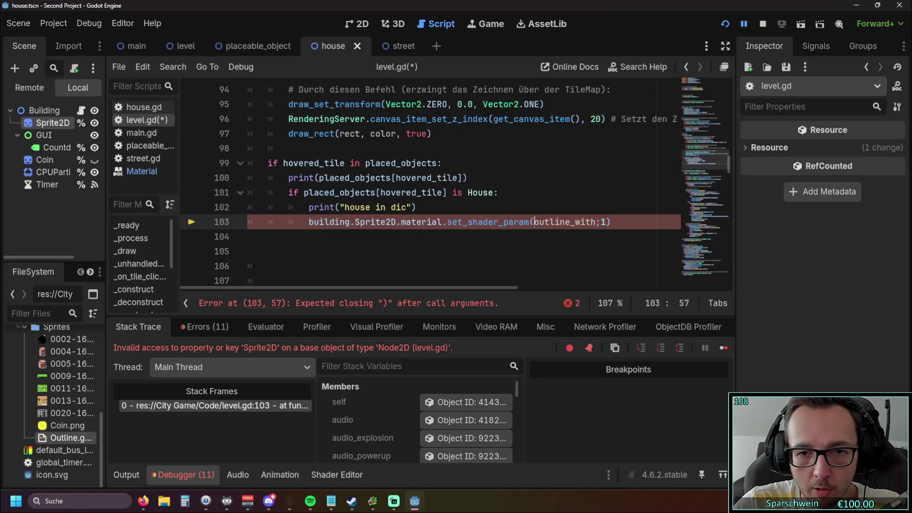
{"action": "left_click", "coordinate": [607, 221]}
{"action": "type", "text": ","}
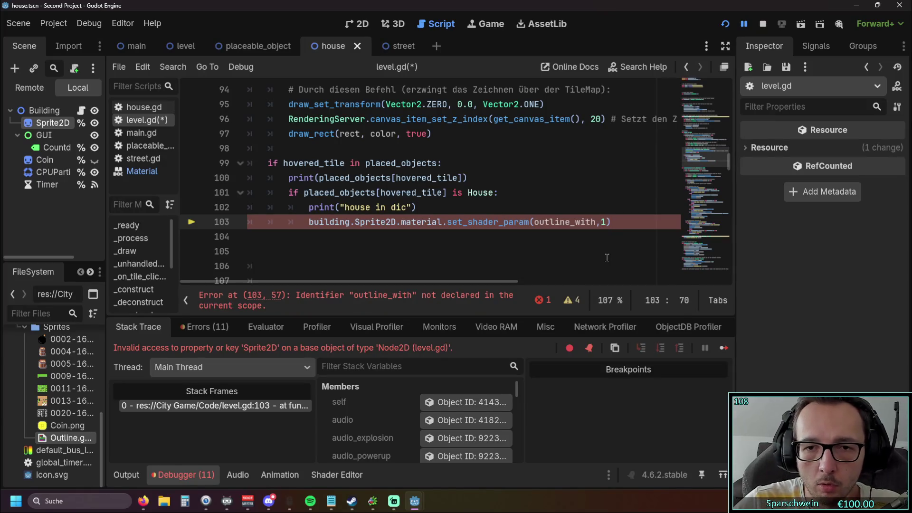
{"action": "left_click", "coordinate": [459, 239]}
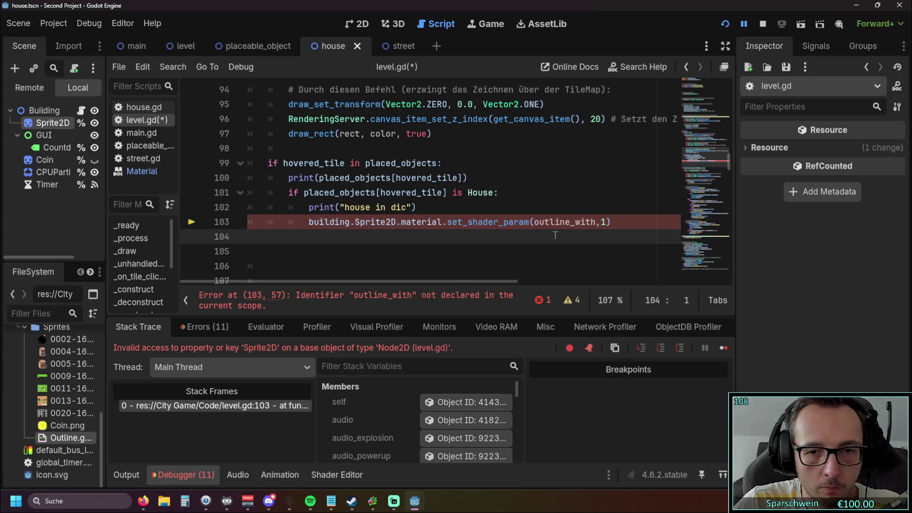
{"action": "left_click", "coordinate": [600, 221]}
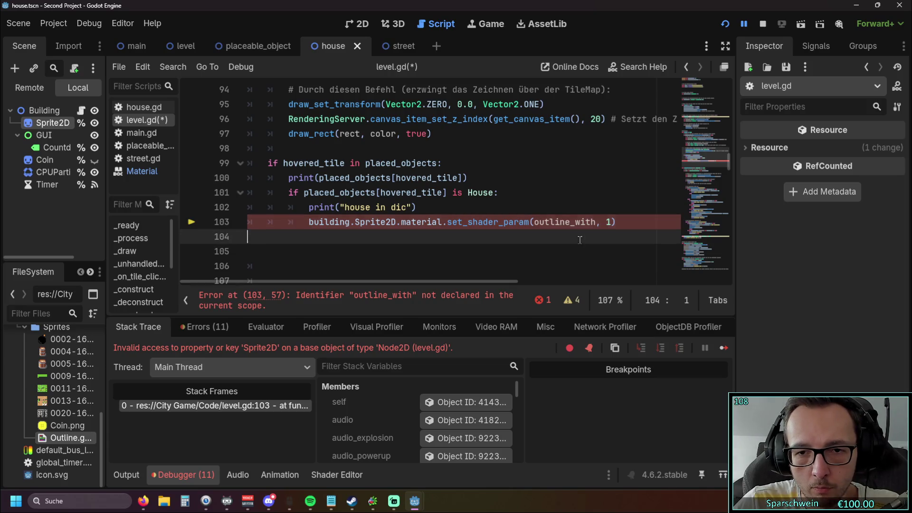
{"action": "left_click", "coordinate": [533, 222]}
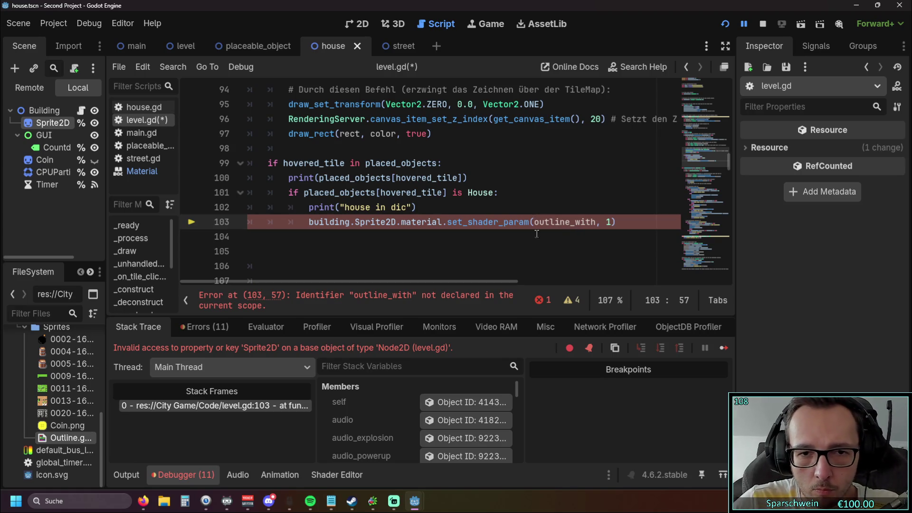
{"action": "left_click", "coordinate": [574, 233]}
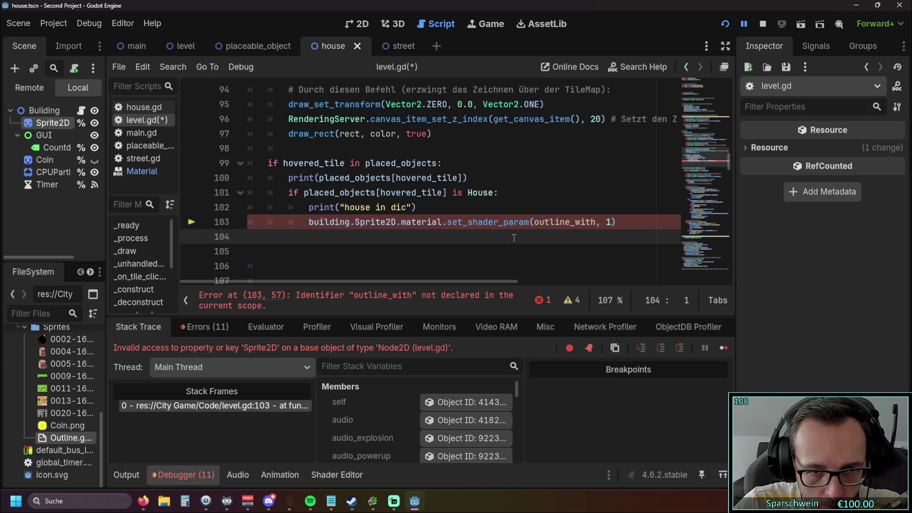
{"action": "key", "text": "ctrl+z"}
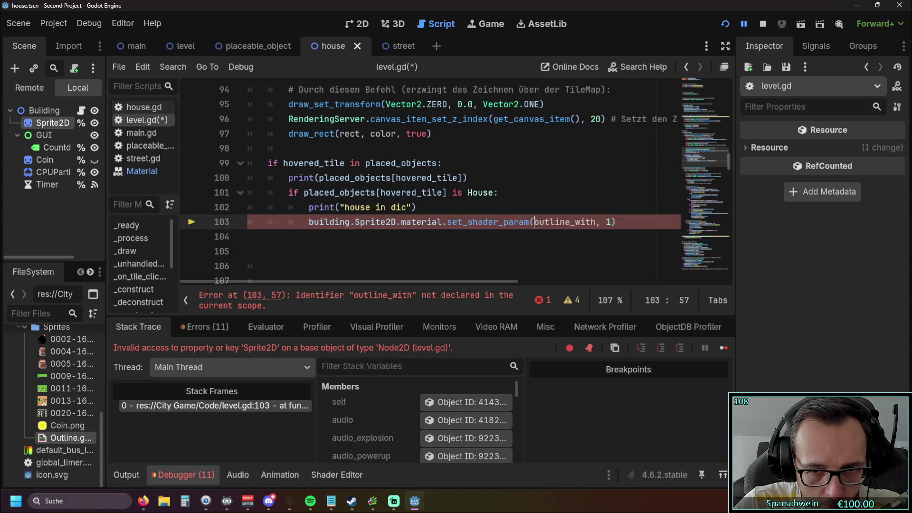
{"action": "key", "text": "ctrl+z"}
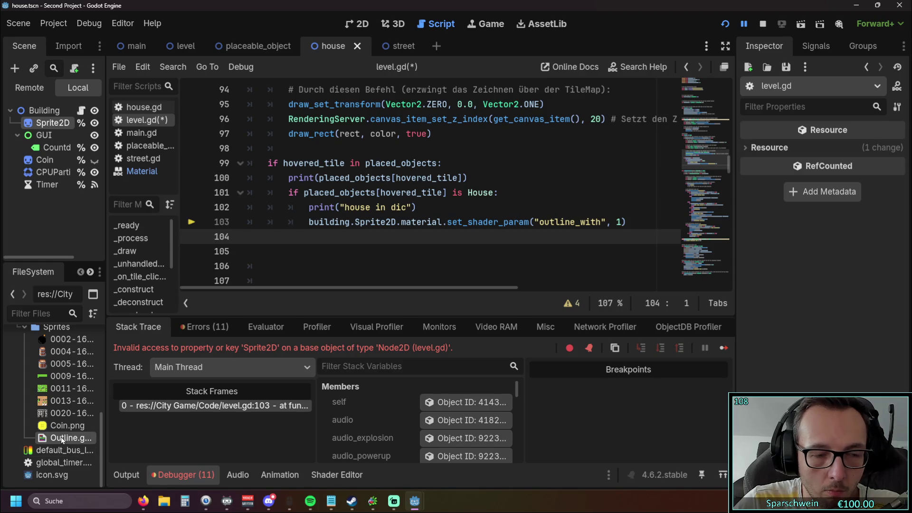
Select the Sprite2D node and scroll Outline.gdshader up to its outline_width = 1.0 uniform below level.gd
{"action": "left_click", "coordinate": [41, 122]}
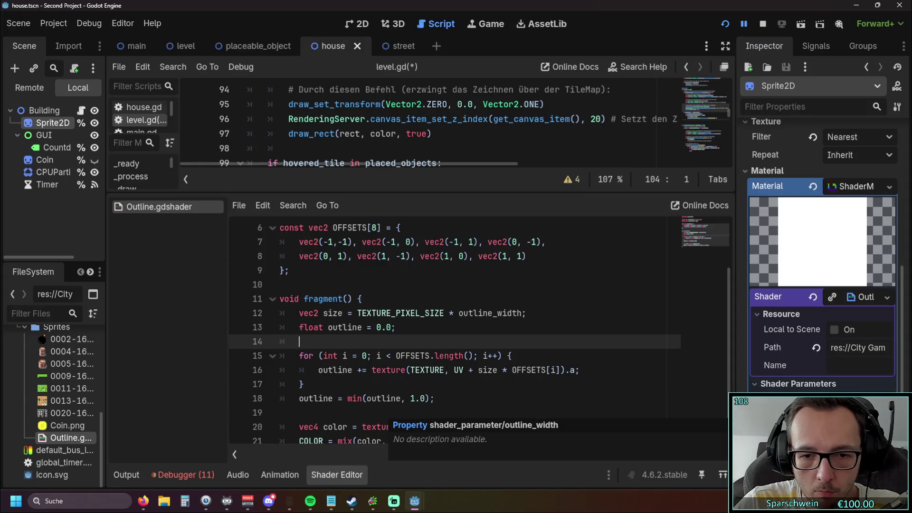
{"action": "left_click_drag", "start_coordinate": [412, 192], "coordinate": [424, 259]}
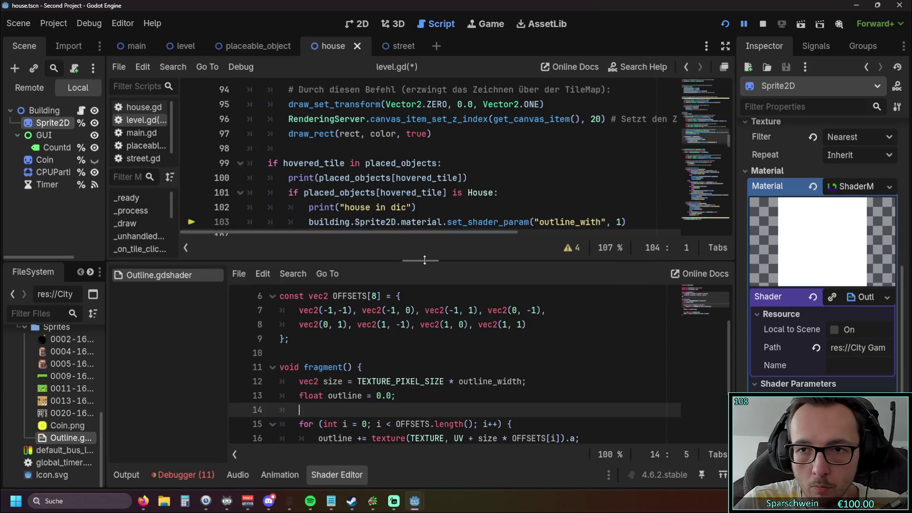
{"action": "scroll", "coordinate": [456, 369], "scroll_direction": "up", "scroll_amount": 2}
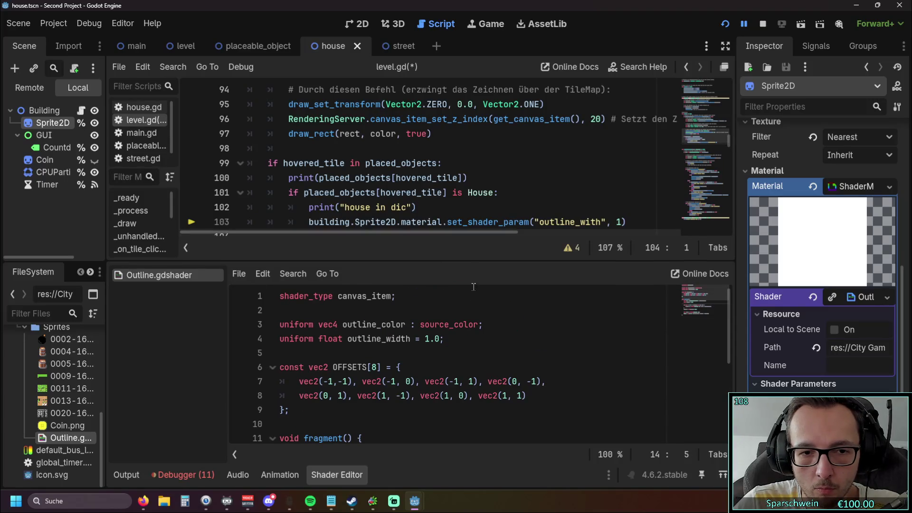
{"action": "scroll", "coordinate": [787, 163], "scroll_direction": "up", "scroll_amount": 2}
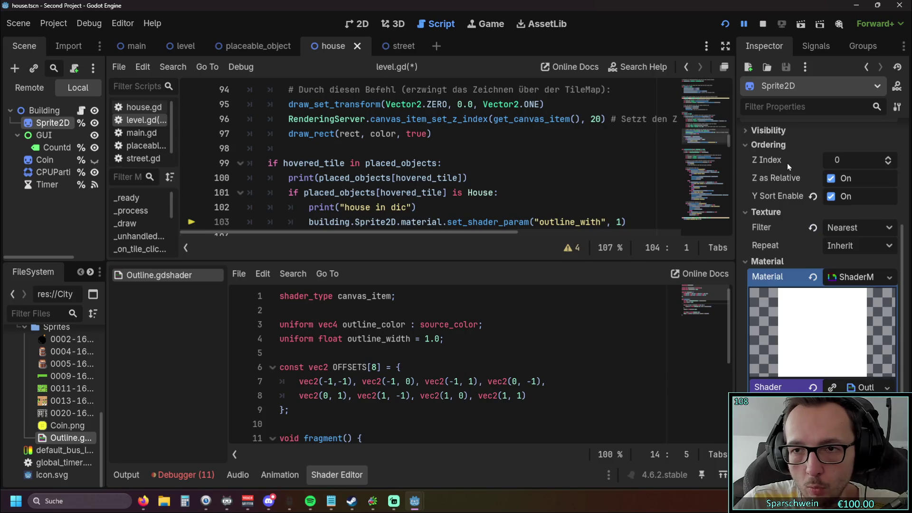
{"action": "scroll", "coordinate": [787, 163], "scroll_direction": "up", "scroll_amount": 5}
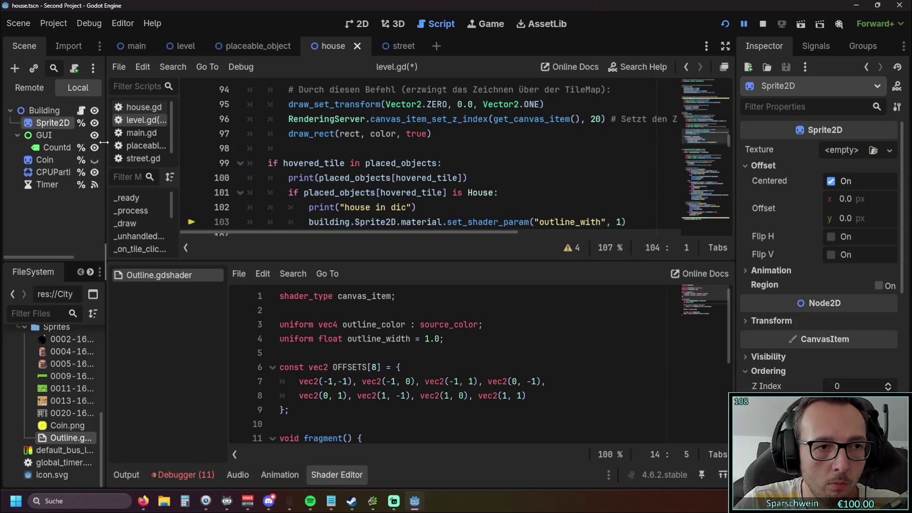
{"action": "scroll", "coordinate": [473, 166], "scroll_direction": "down", "scroll_amount": 2}
{"action": "scroll", "coordinate": [473, 166], "scroll_direction": "up", "scroll_amount": 1}
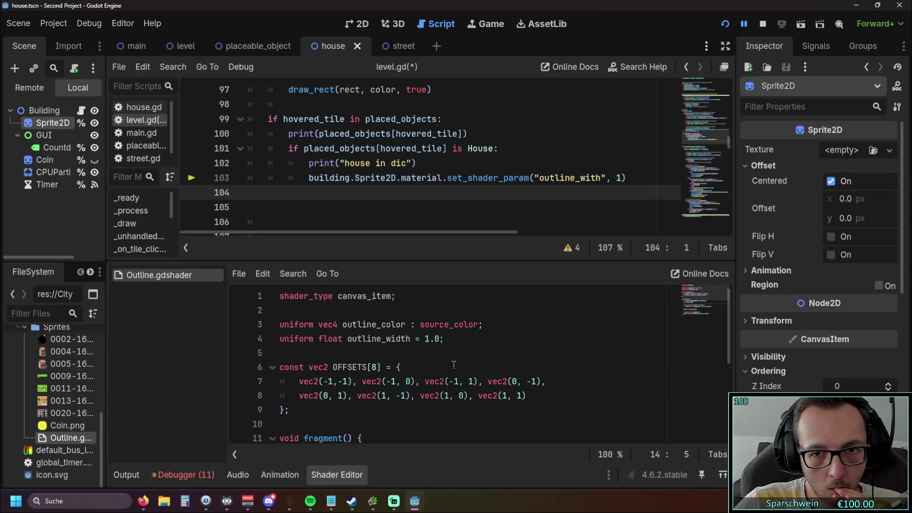
Add the missing d to make outline_width on line 103, removing both surrounding quotes
{"action": "left_click", "coordinate": [593, 177]}
{"action": "type", "text": "d"}
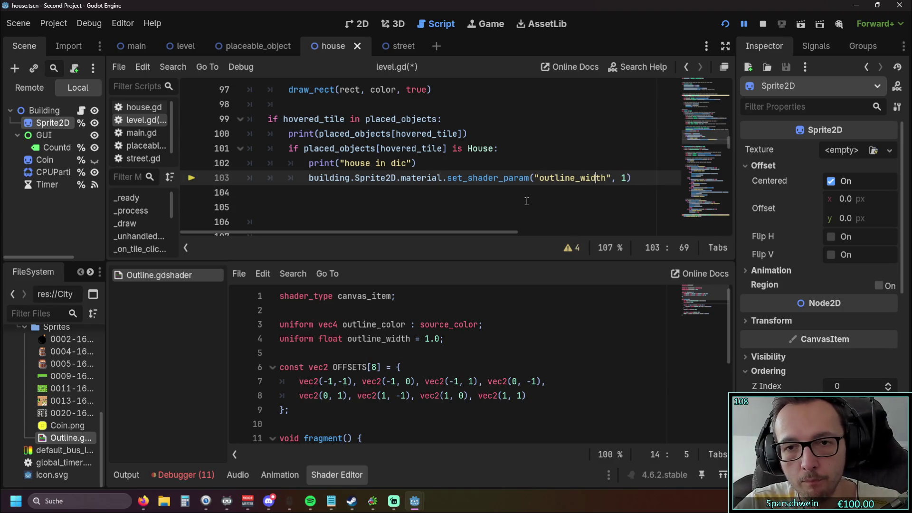
{"action": "left_click", "coordinate": [527, 200]}
{"action": "left_click", "coordinate": [542, 178]}
{"action": "key", "text": "BackSpace"}
{"action": "left_click", "coordinate": [604, 178]}
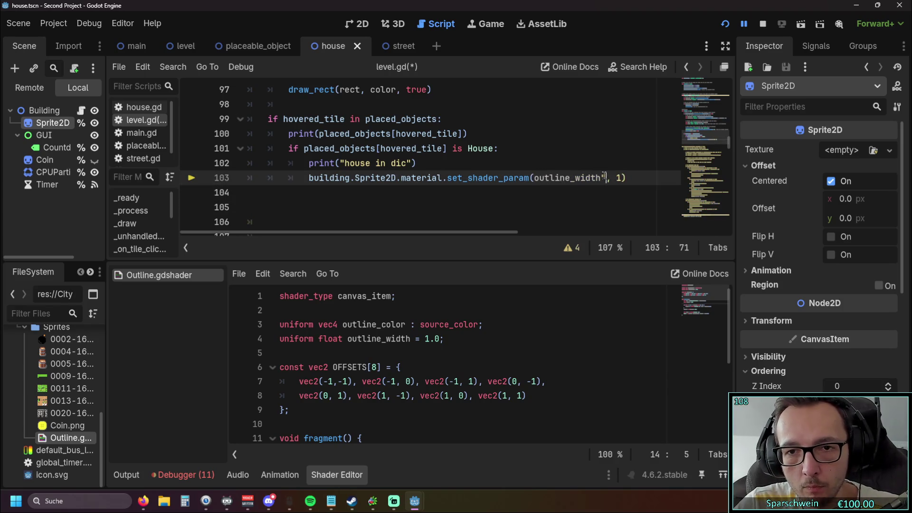
{"action": "key", "text": "BackSpace"}
{"action": "left_click", "coordinate": [553, 207]}
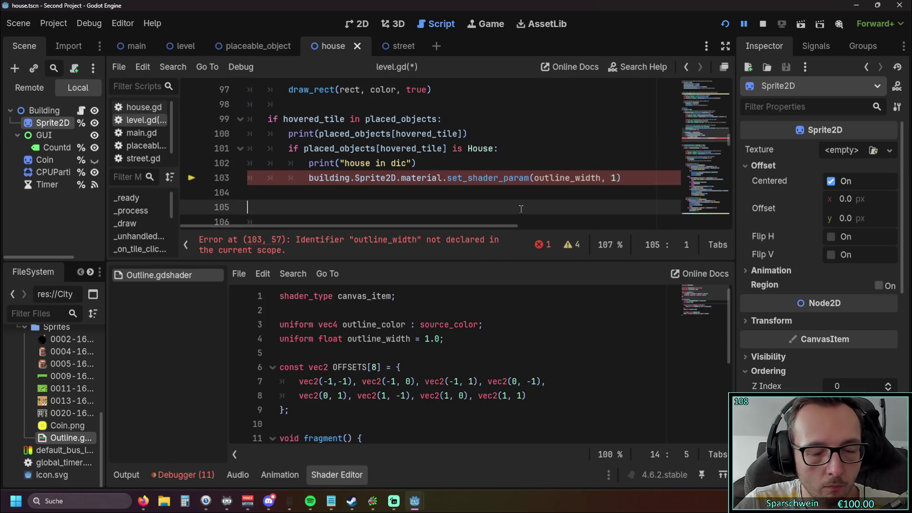
Re-add the quotes around "outline_width" and launch the game to test the hover outline
{"action": "left_click", "coordinate": [533, 178]}
{"action": "type", "text": "\""}
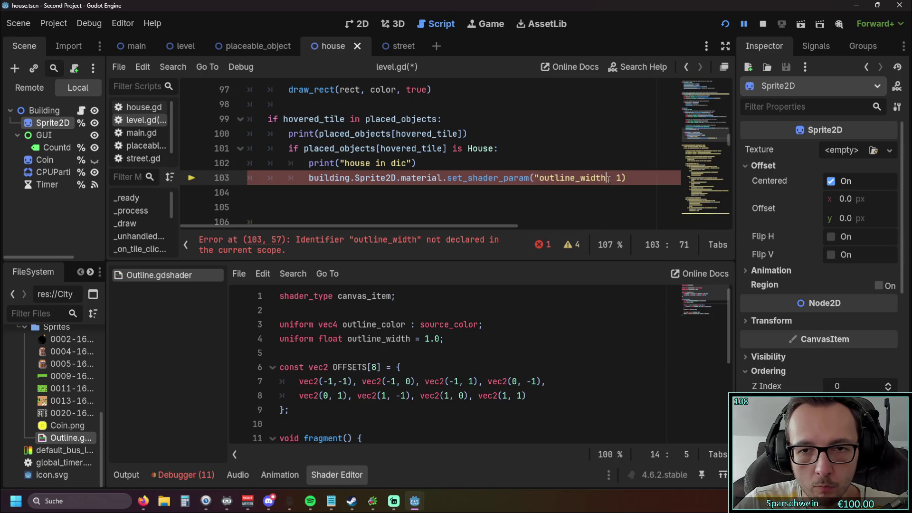
{"action": "left_click", "coordinate": [604, 178]}
{"action": "type", "text": "\""}
{"action": "left_click", "coordinate": [531, 195]}
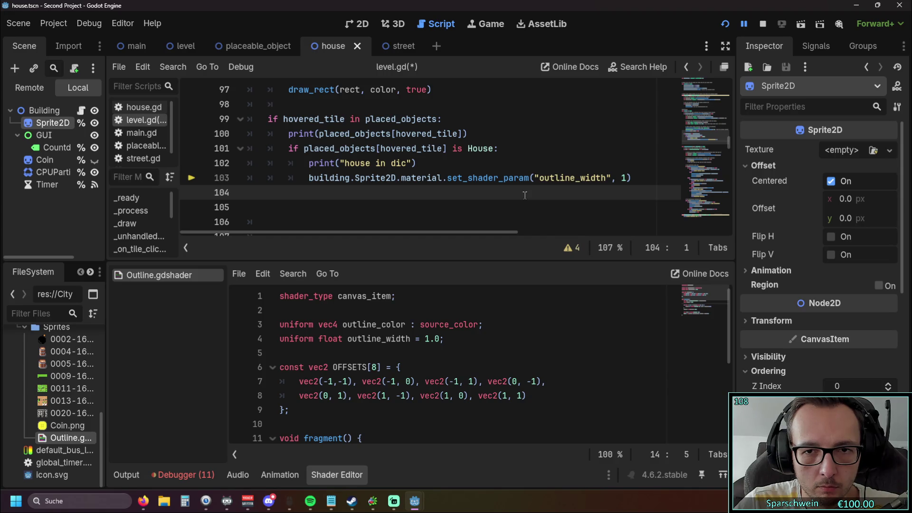
{"action": "left_click", "coordinate": [725, 24]}
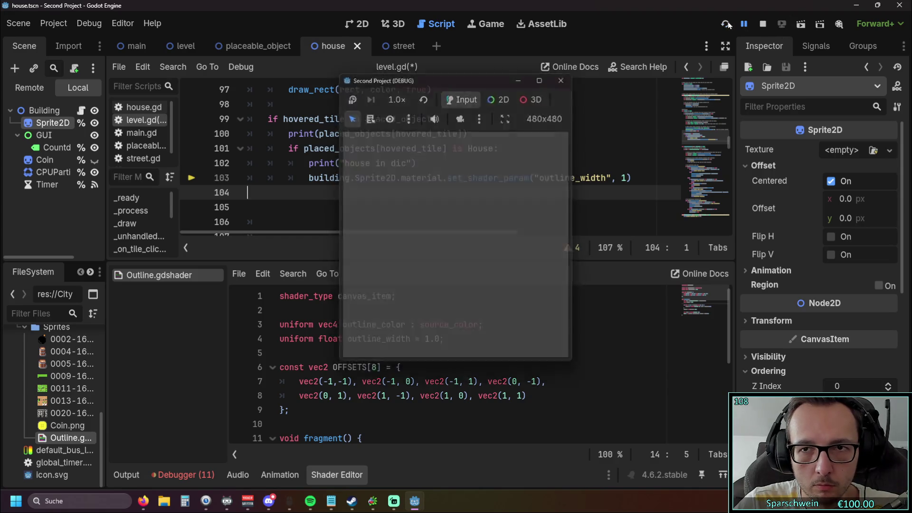
Build a barrel on the grass, leave build mode, and hit the Sprite2D error at line 103
{"action": "left_click", "coordinate": [428, 343]}
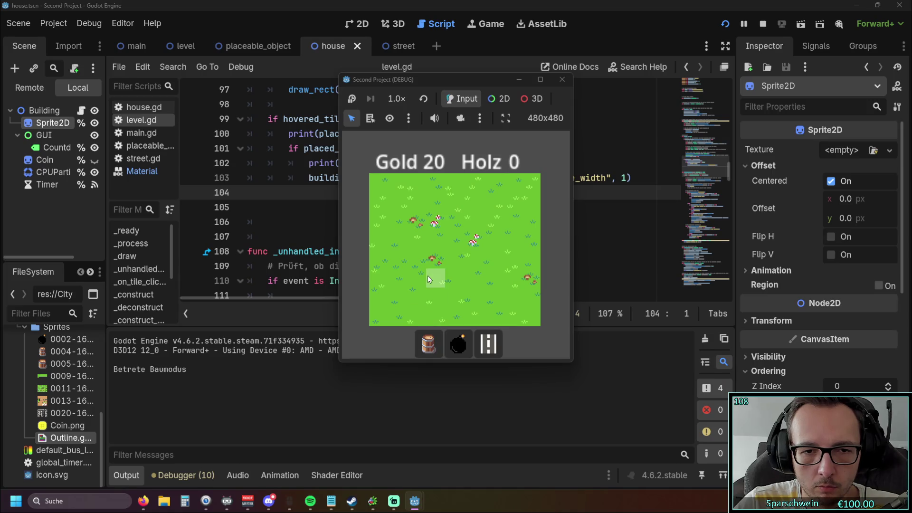
{"action": "left_click", "coordinate": [432, 265]}
{"action": "right_click", "coordinate": [411, 260]}
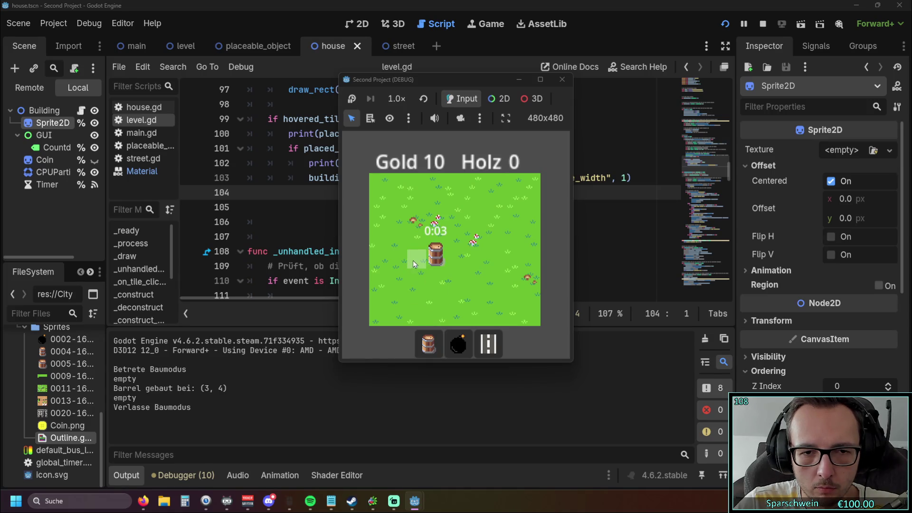
{"action": "scroll", "coordinate": [451, 244], "scroll_direction": "up", "scroll_amount": 1}
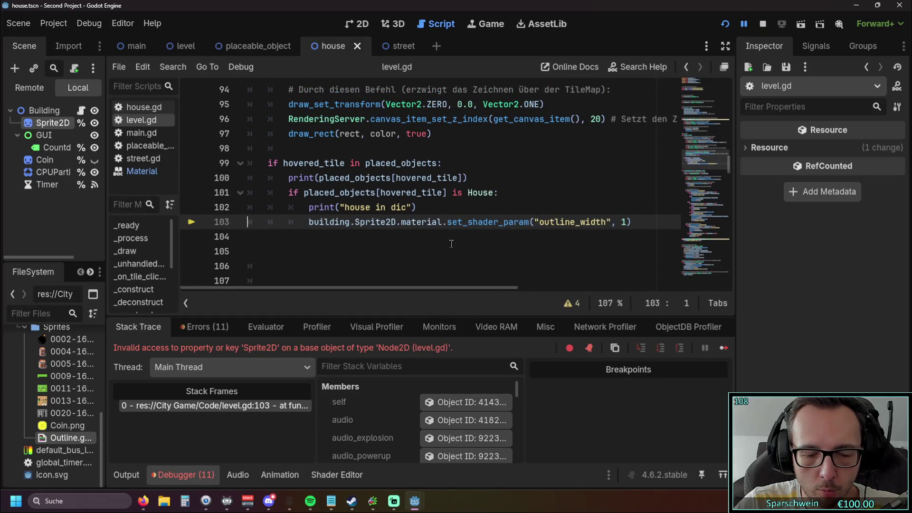
{"action": "left_click_drag", "start_coordinate": [355, 221], "coordinate": [397, 222]}
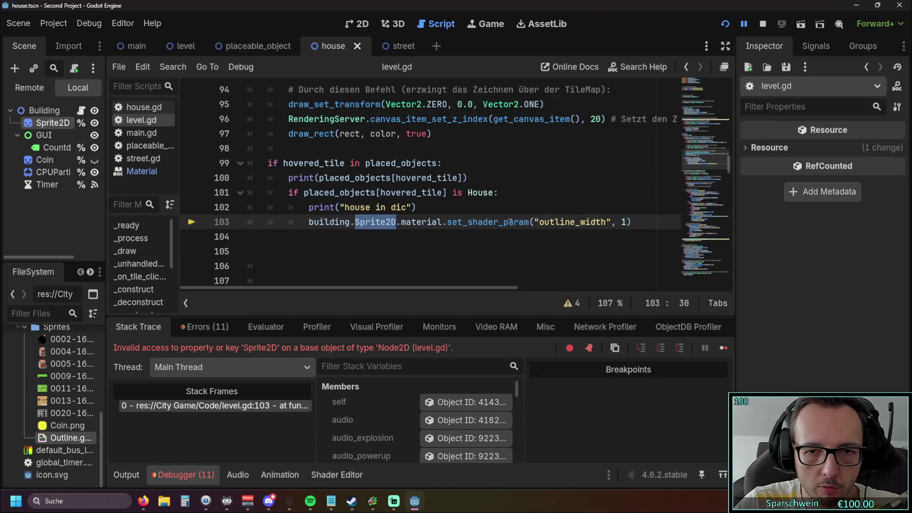
{"action": "left_click", "coordinate": [420, 251]}
{"action": "double_click", "coordinate": [375, 222]}
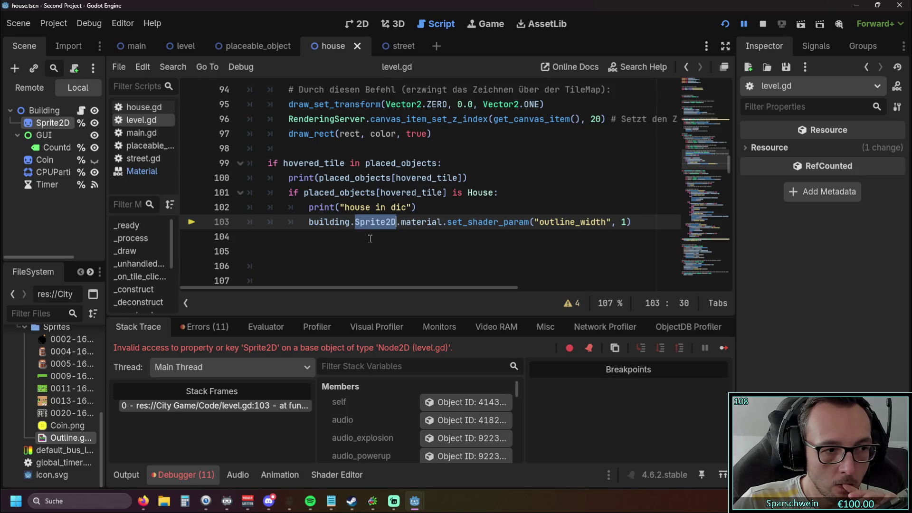
{"action": "scroll", "coordinate": [370, 239], "scroll_direction": "up", "scroll_amount": 20}
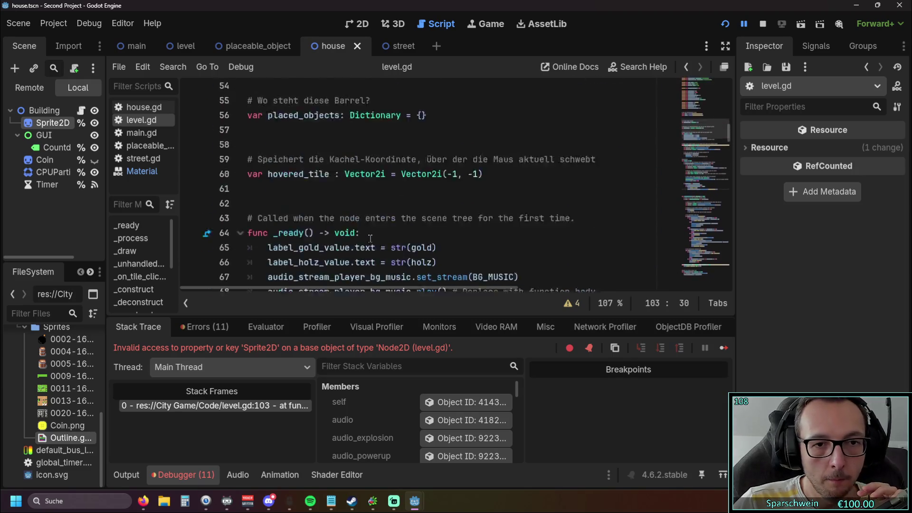
{"action": "scroll", "coordinate": [370, 239], "scroll_direction": "up", "scroll_amount": 7}
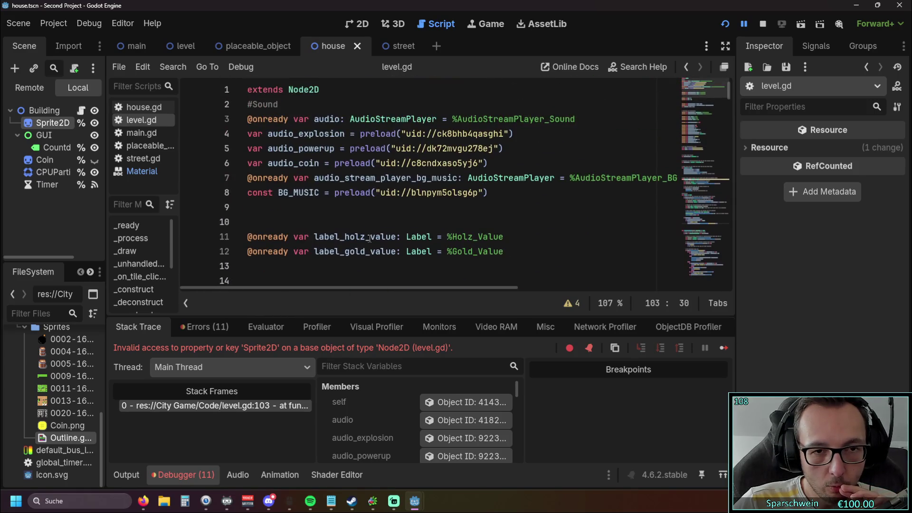
{"action": "scroll", "coordinate": [375, 233], "scroll_direction": "down", "scroll_amount": 7}
{"action": "scroll", "coordinate": [375, 234], "scroll_direction": "down", "scroll_amount": 8}
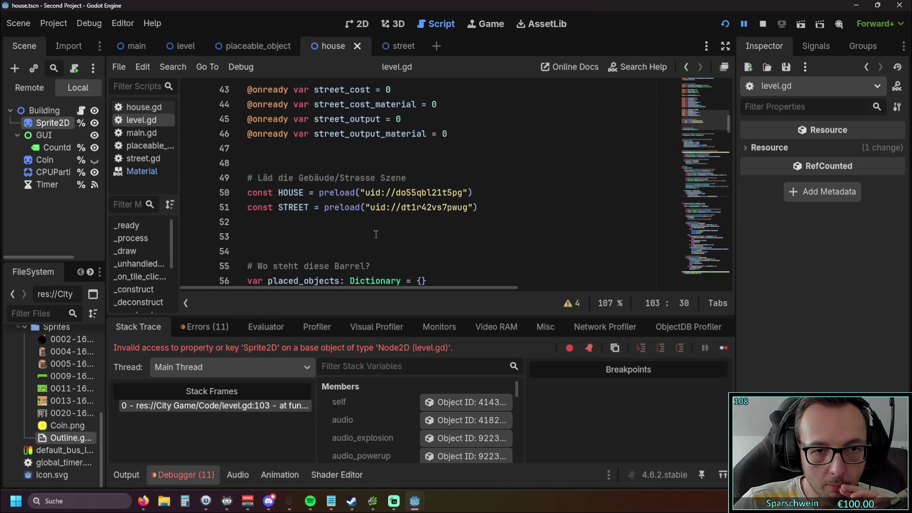
{"action": "scroll", "coordinate": [377, 234], "scroll_direction": "down", "scroll_amount": 2}
{"action": "scroll", "coordinate": [378, 234], "scroll_direction": "up", "scroll_amount": 5}
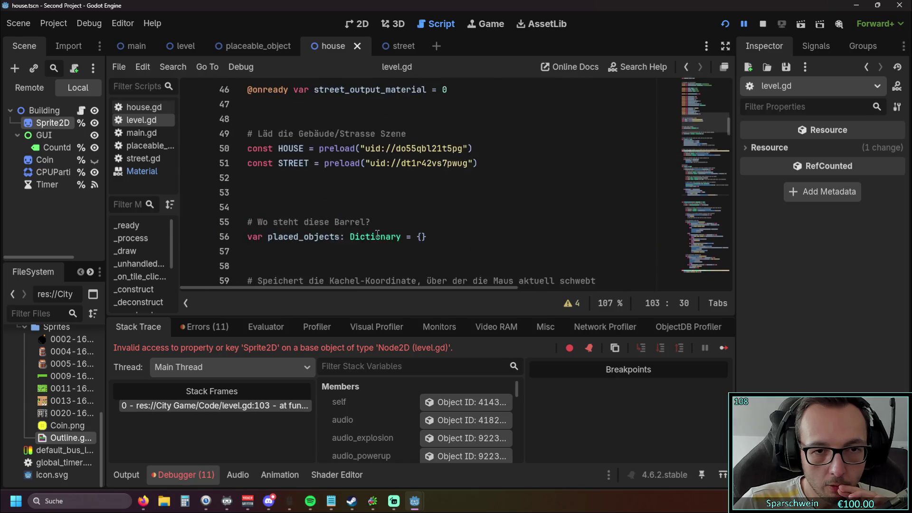
{"action": "scroll", "coordinate": [378, 233], "scroll_direction": "up", "scroll_amount": 8}
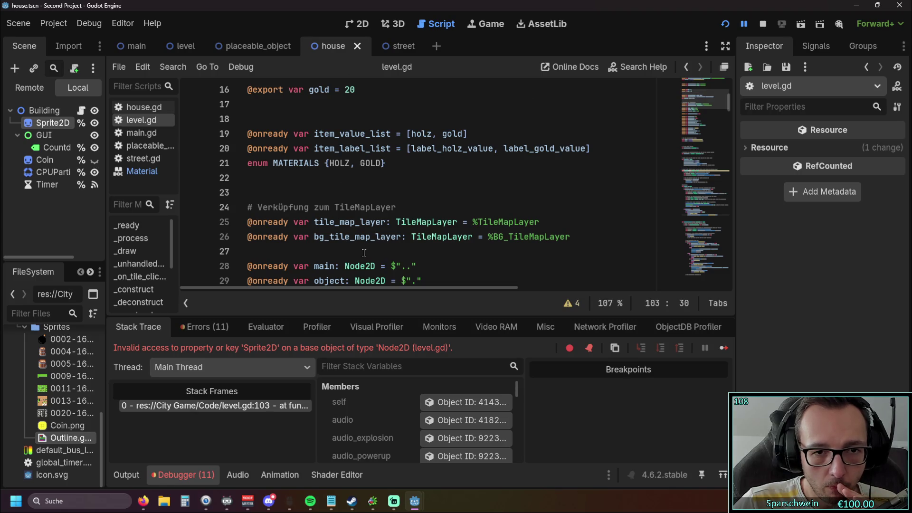
{"action": "scroll", "coordinate": [363, 252], "scroll_direction": "up", "scroll_amount": 5}
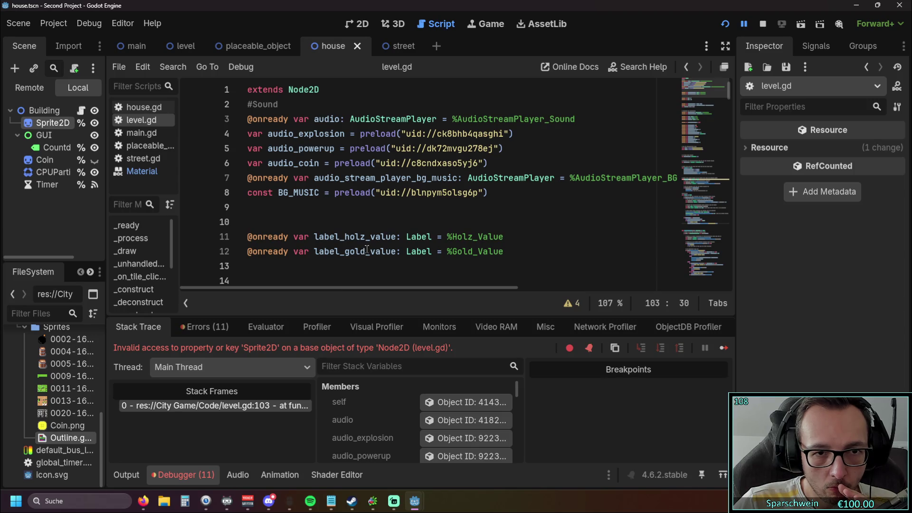
{"action": "scroll", "coordinate": [367, 249], "scroll_direction": "down", "scroll_amount": 7}
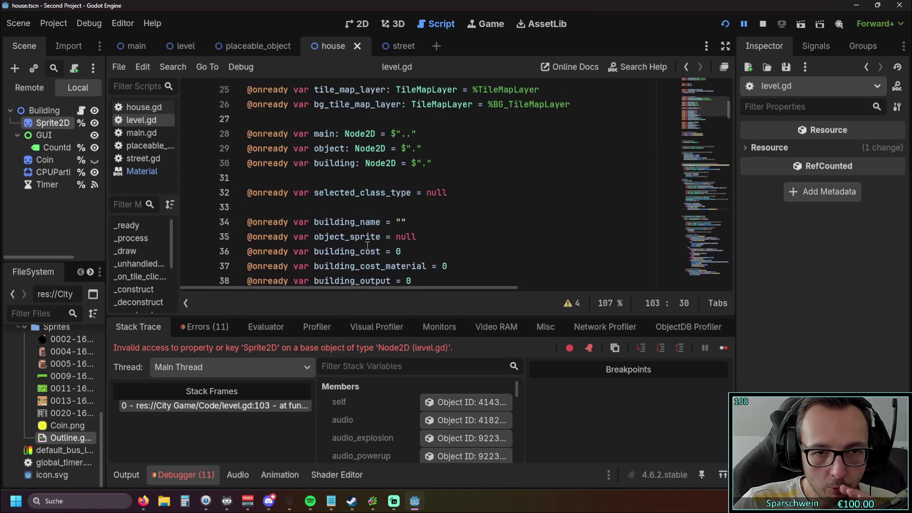
{"action": "scroll", "coordinate": [367, 245], "scroll_direction": "down", "scroll_amount": 9}
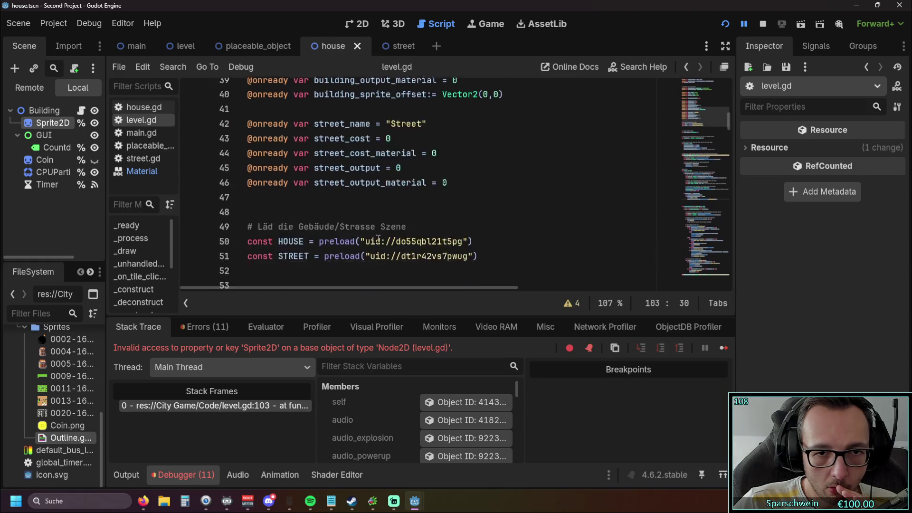
{"action": "scroll", "coordinate": [434, 235], "scroll_direction": "up", "scroll_amount": 15}
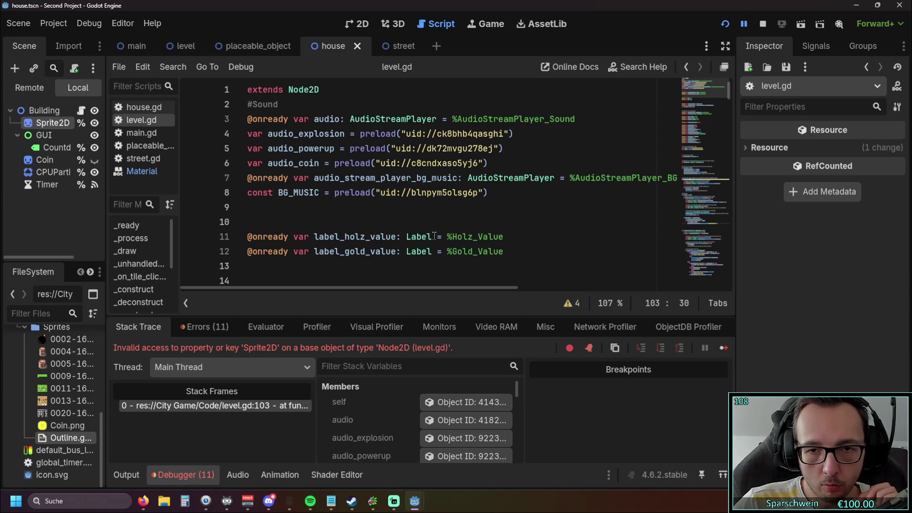
{"action": "scroll", "coordinate": [434, 235], "scroll_direction": "down", "scroll_amount": 3}
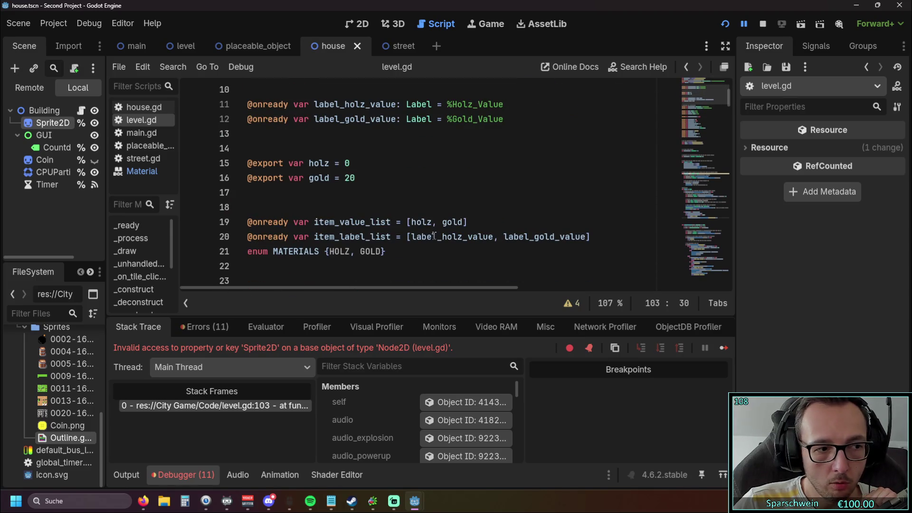
{"action": "scroll", "coordinate": [434, 235], "scroll_direction": "up", "scroll_amount": 3}
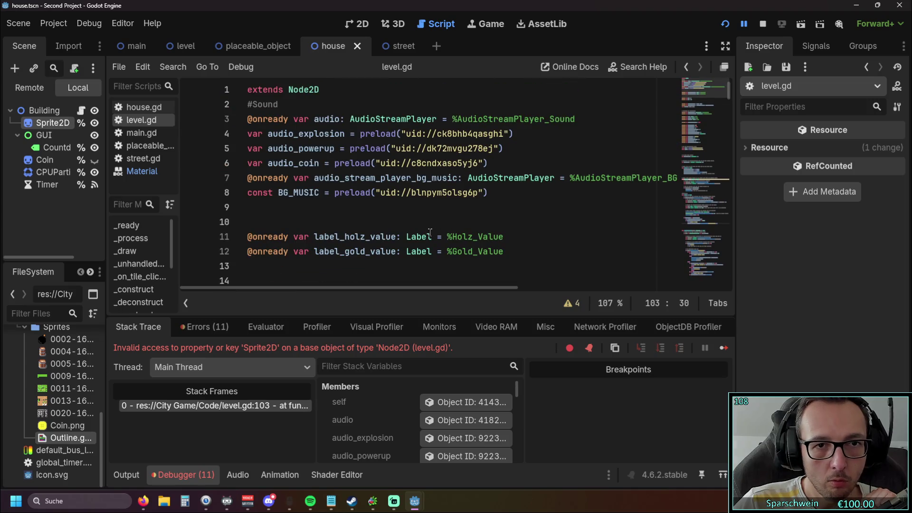
{"action": "left_click", "coordinate": [144, 107]}
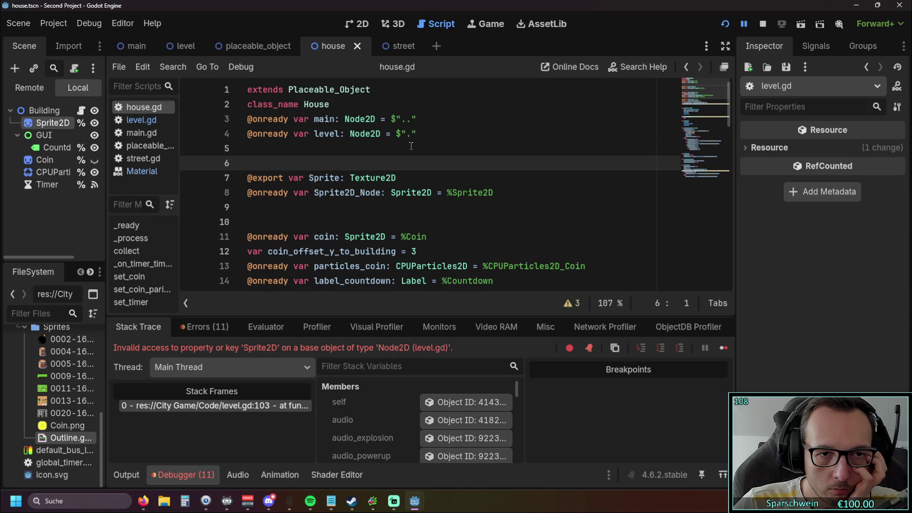
In house.gd, select the sprite variable names on lines 7 and 8, including Sprite2D_Node
{"action": "left_click_drag", "start_coordinate": [309, 178], "coordinate": [338, 179]}
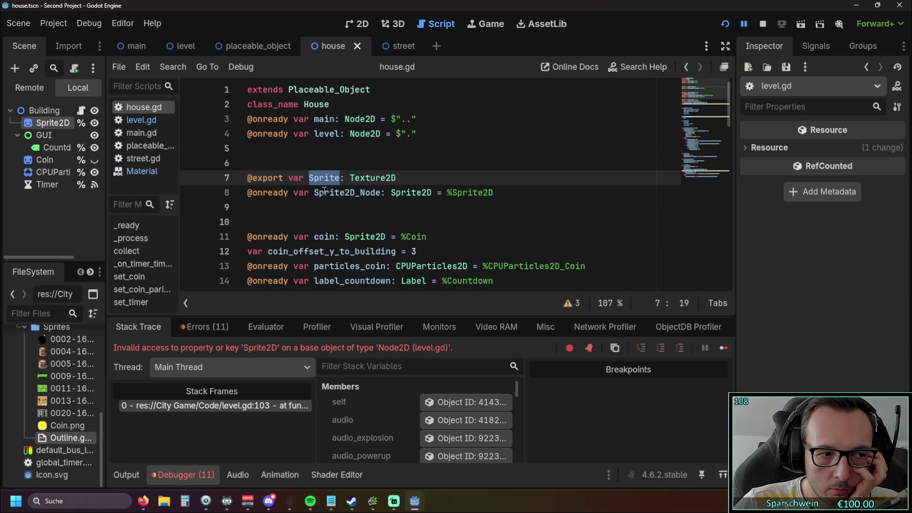
{"action": "left_click", "coordinate": [326, 199]}
{"action": "left_click_drag", "start_coordinate": [314, 192], "coordinate": [381, 193]}
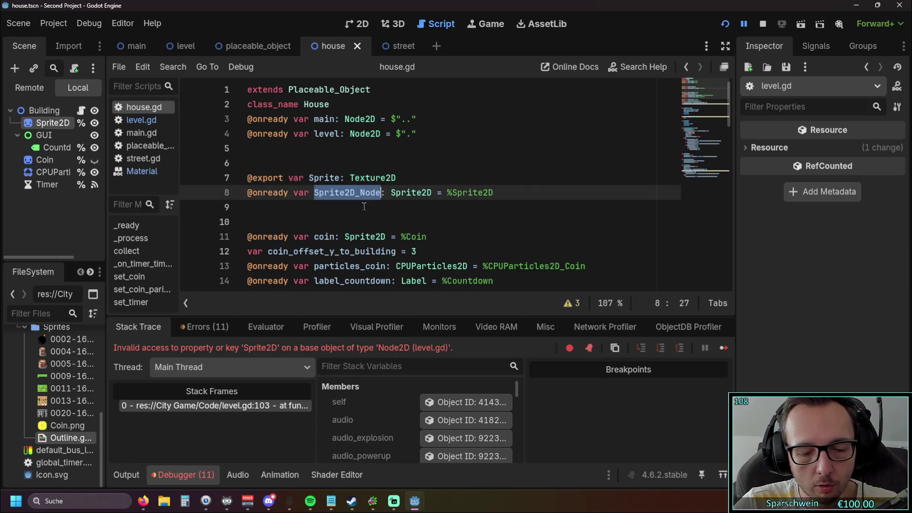
Glance at level.gd, then flip between the street and house scene tabs
{"action": "left_click", "coordinate": [146, 122]}
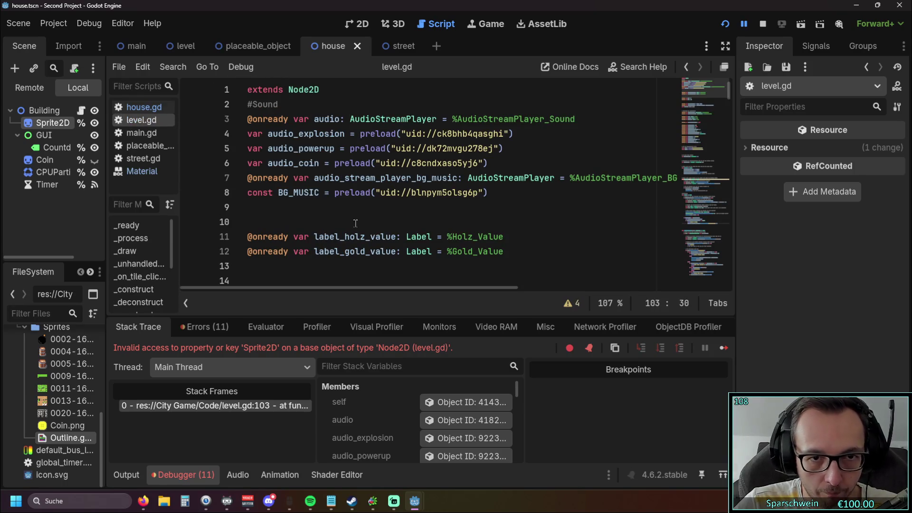
{"action": "scroll", "coordinate": [356, 200], "scroll_direction": "down", "scroll_amount": 3}
{"action": "scroll", "coordinate": [355, 201], "scroll_direction": "up", "scroll_amount": 3}
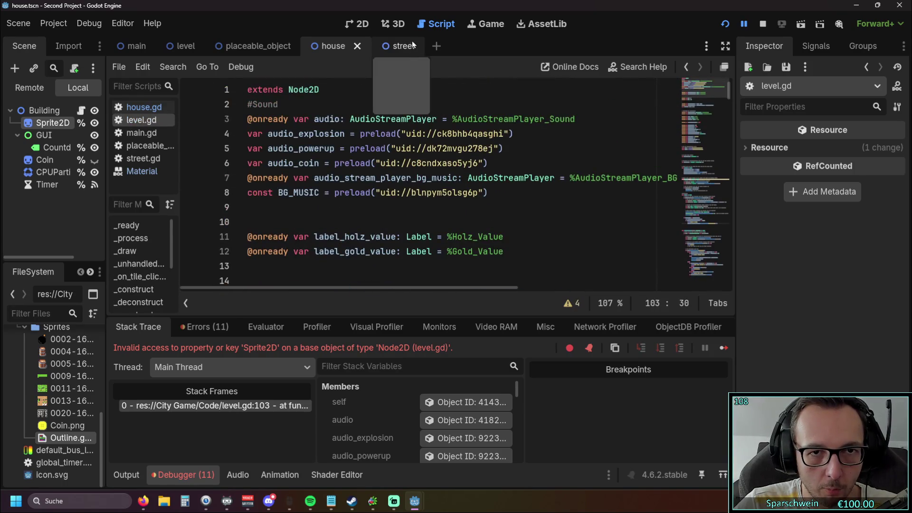
{"action": "left_click", "coordinate": [403, 45]}
{"action": "left_click", "coordinate": [333, 46]}
Reopen house.gd, select Sprite2D_Node on line 8, then return to level.gd
{"action": "left_click", "coordinate": [127, 107]}
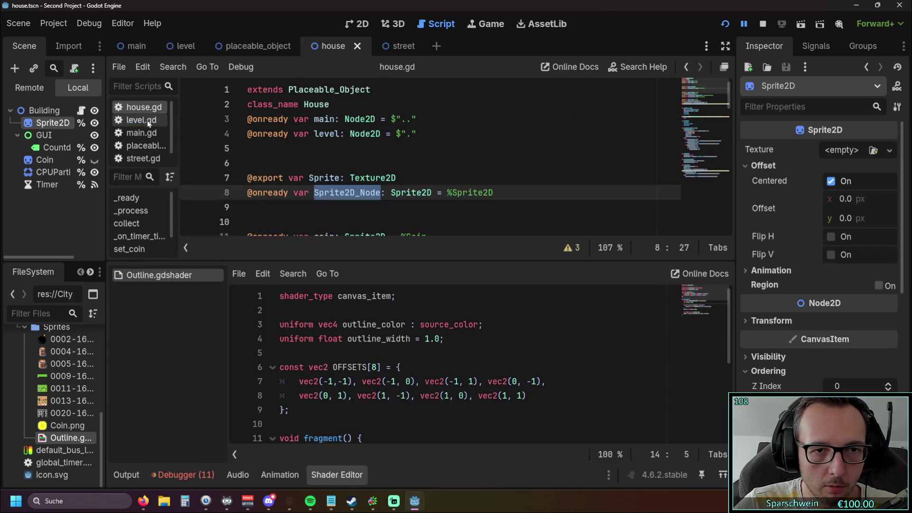
{"action": "left_click", "coordinate": [328, 203]}
{"action": "scroll", "coordinate": [328, 202], "scroll_direction": "down", "scroll_amount": 2}
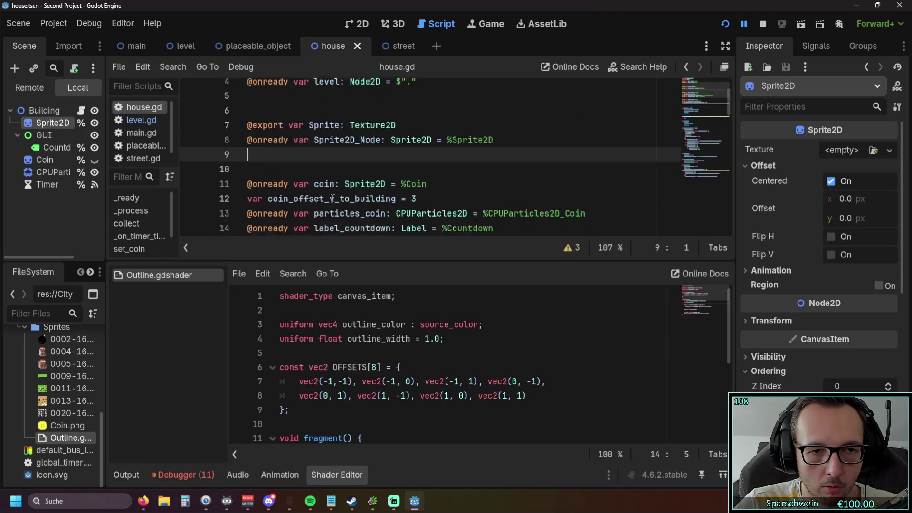
{"action": "scroll", "coordinate": [285, 119], "scroll_direction": "up", "scroll_amount": 2}
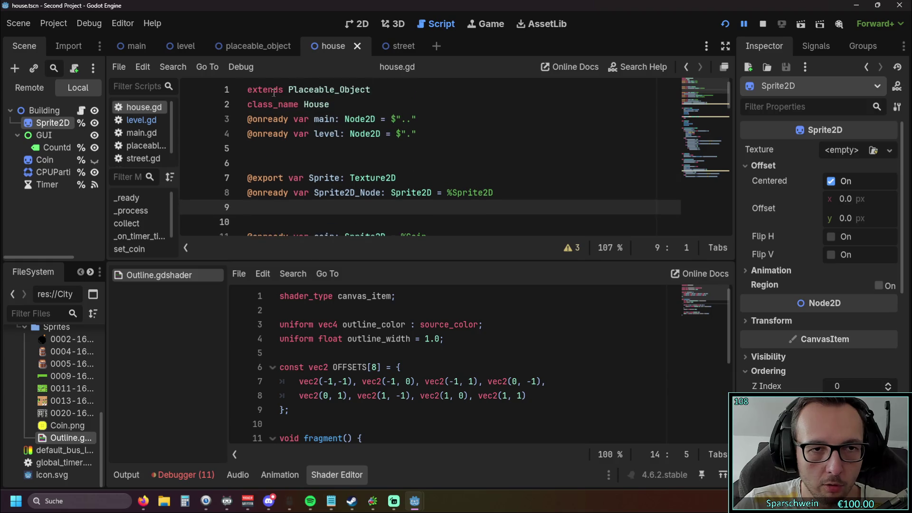
{"action": "double_click", "coordinate": [353, 197]}
{"action": "key", "text": "ctrl+c"}
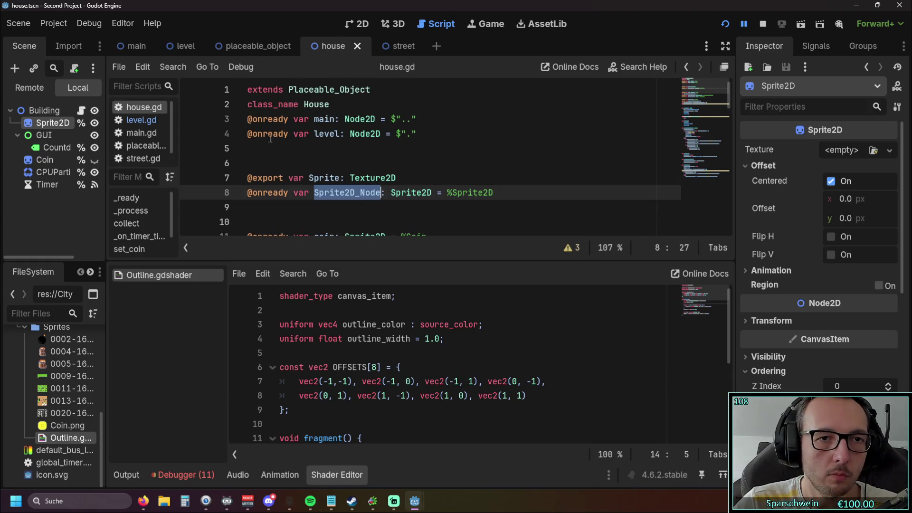
{"action": "left_click", "coordinate": [131, 121]}
{"action": "scroll", "coordinate": [472, 163], "scroll_direction": "down", "scroll_amount": 5}
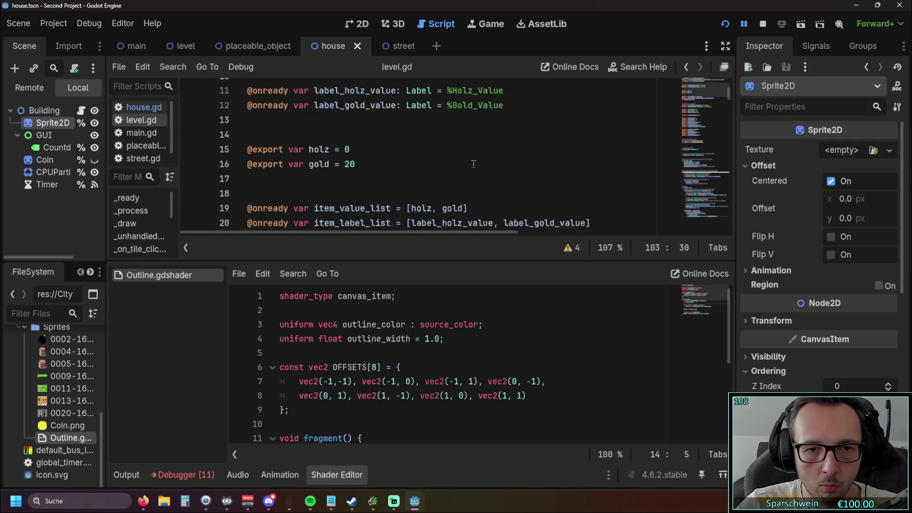
Enlarge the code area and rename the Sprite2D reference on line 103 to Sprite2D_Node
{"action": "scroll", "coordinate": [472, 163], "scroll_direction": "down", "scroll_amount": 3}
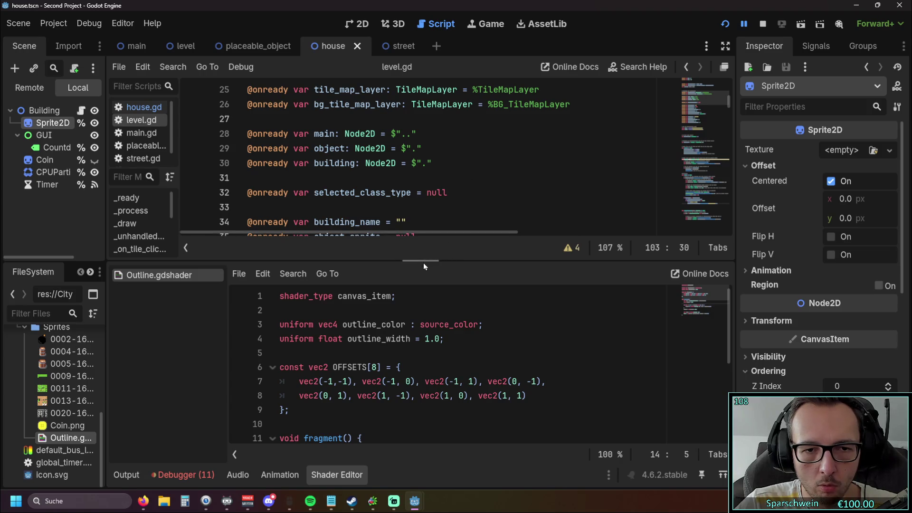
{"action": "left_click_drag", "start_coordinate": [422, 261], "coordinate": [423, 282]}
{"action": "scroll", "coordinate": [443, 203], "scroll_direction": "down", "scroll_amount": 4}
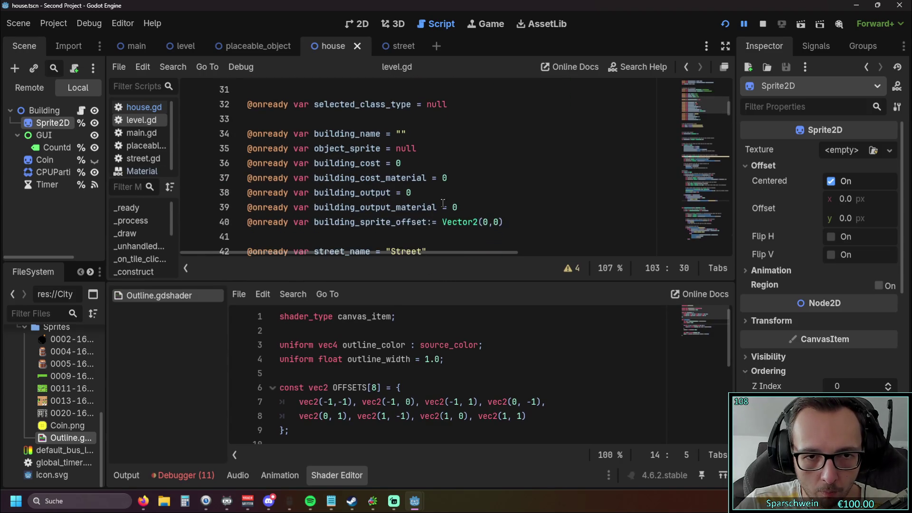
{"action": "scroll", "coordinate": [442, 203], "scroll_direction": "down", "scroll_amount": 6}
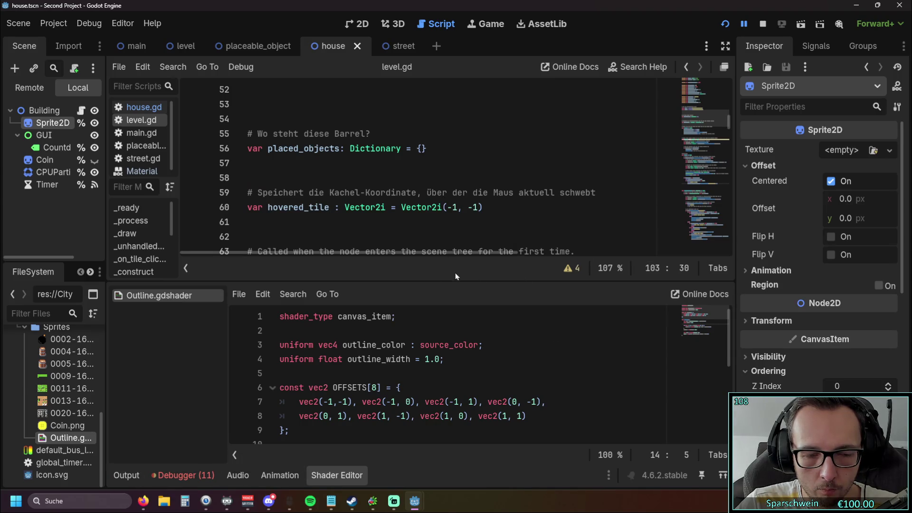
{"action": "scroll", "coordinate": [449, 224], "scroll_direction": "down", "scroll_amount": 8}
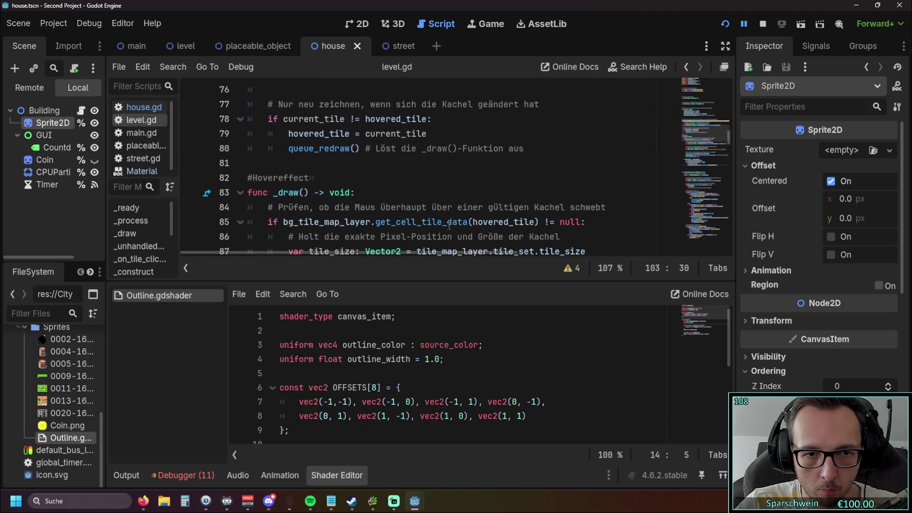
{"action": "scroll", "coordinate": [449, 225], "scroll_direction": "down", "scroll_amount": 7}
{"action": "left_click", "coordinate": [364, 179]}
{"action": "double_click", "coordinate": [357, 180]}
{"action": "type", "text": "Sprite2D_Node"}
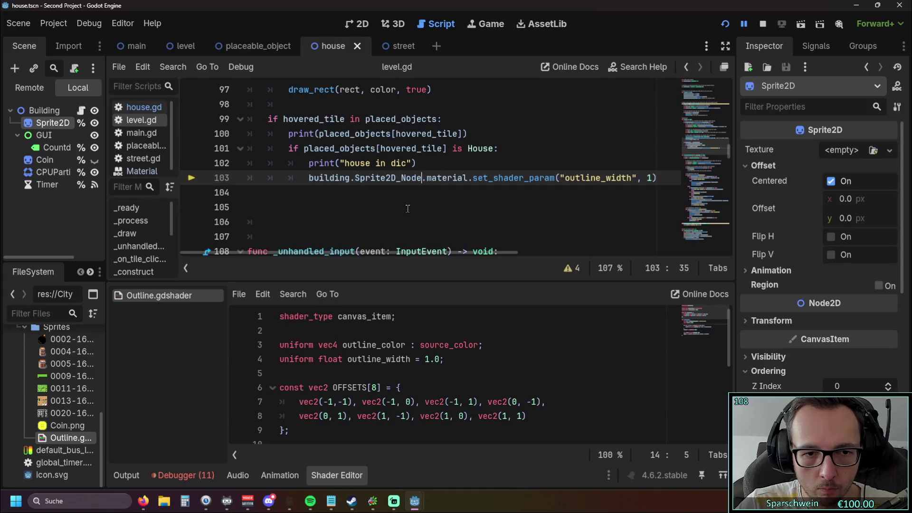
{"action": "left_click", "coordinate": [407, 207]}
Show the Output log, run the game, and place a house on the grass
{"action": "left_click", "coordinate": [127, 475]}
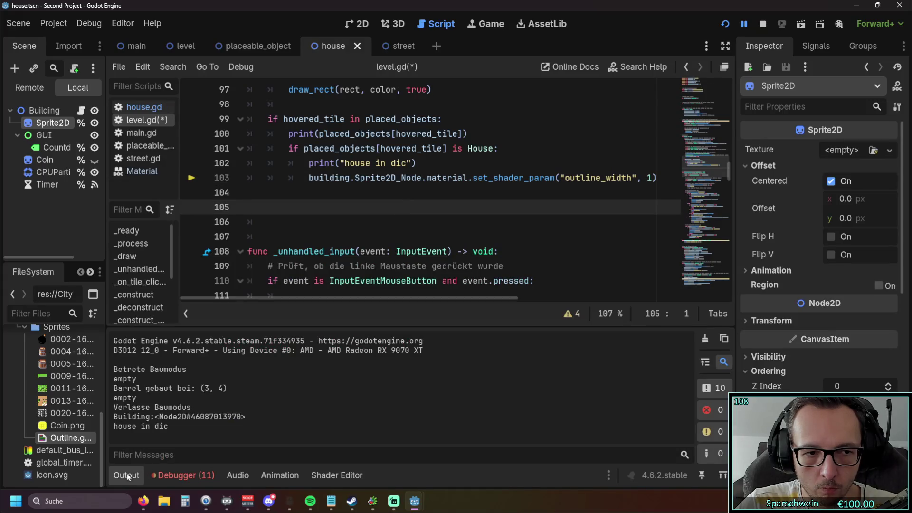
{"action": "left_click", "coordinate": [726, 27]}
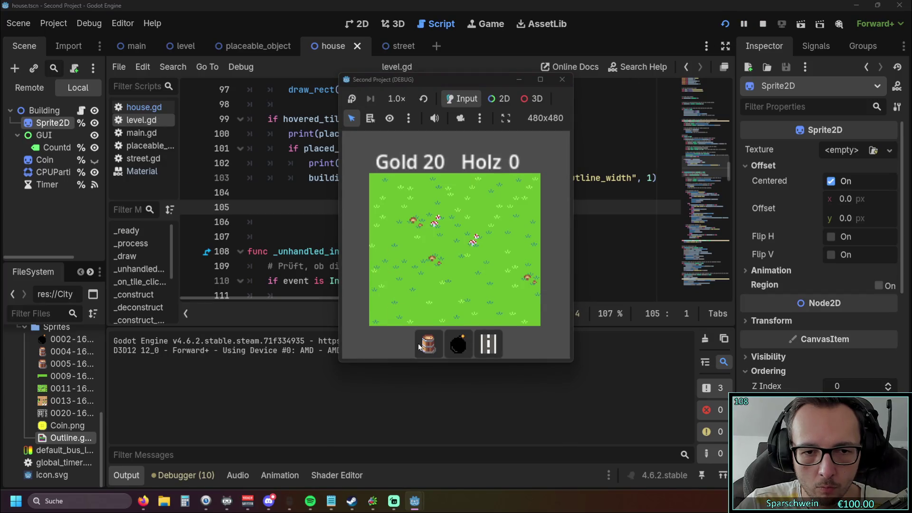
{"action": "left_click", "coordinate": [429, 343]}
{"action": "left_click", "coordinate": [436, 241]}
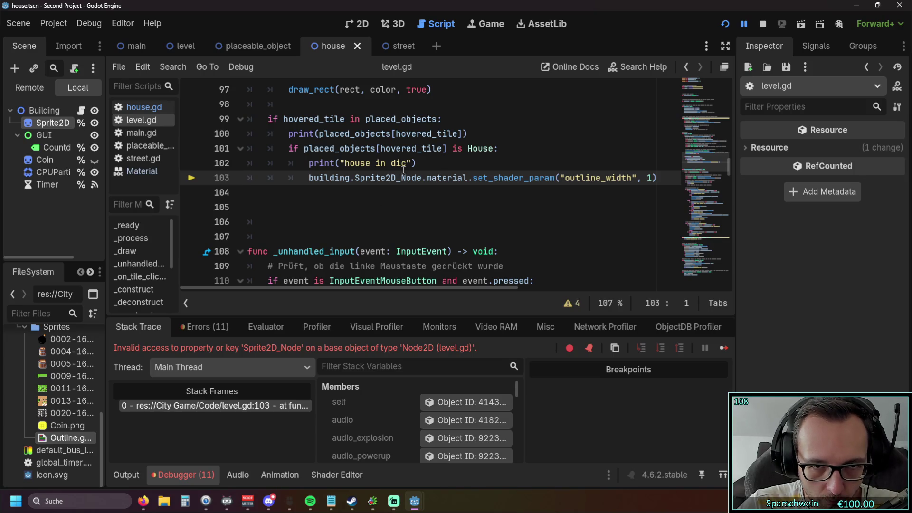
Shorten line 103's Sprite2D_Node to Sprite and rerun the game, placing a house
{"action": "left_click_drag", "start_coordinate": [422, 179], "coordinate": [387, 183]}
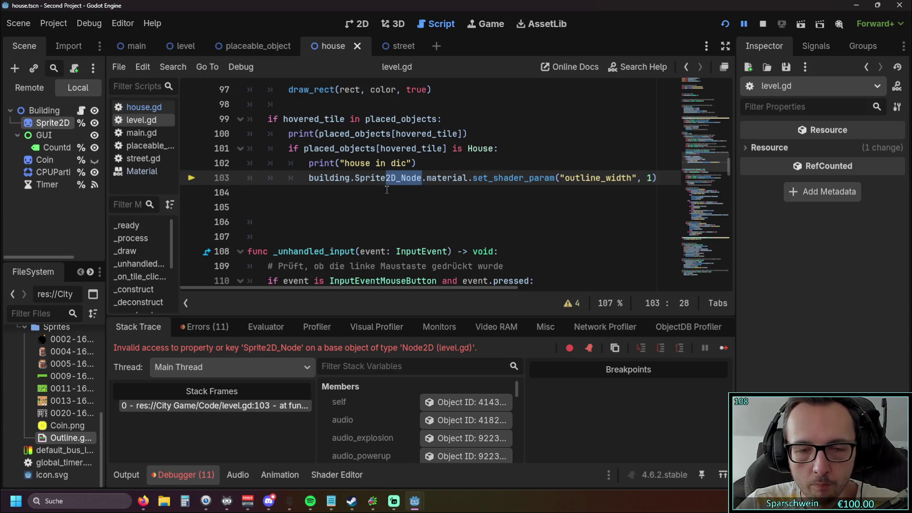
{"action": "key", "text": "BackSpace"}
{"action": "left_click", "coordinate": [384, 213]}
{"action": "left_click", "coordinate": [724, 24]}
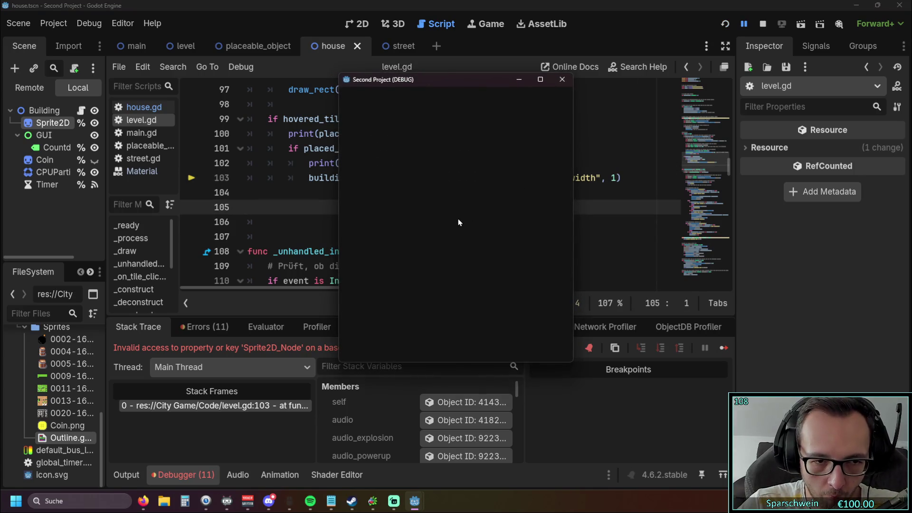
{"action": "left_click", "coordinate": [421, 237]}
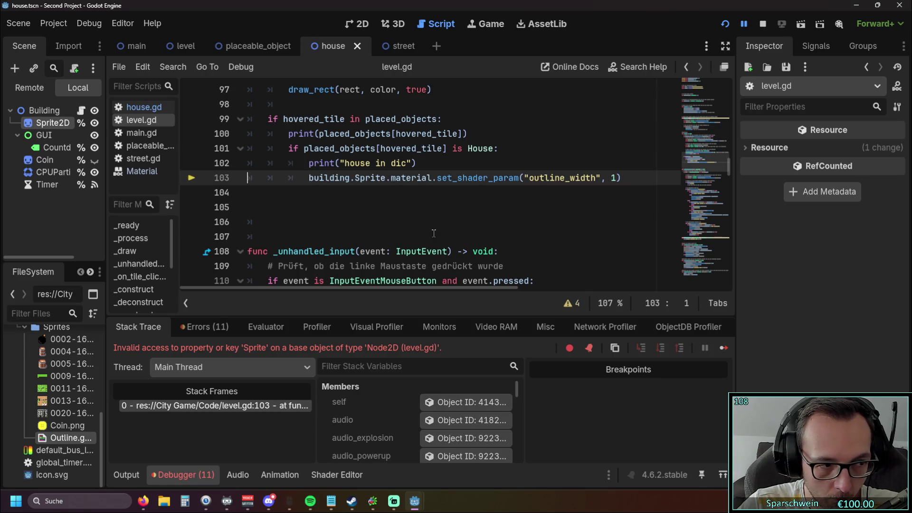
Restore Sprite2D_Node on line 103
{"action": "left_click", "coordinate": [423, 206]}
{"action": "double_click", "coordinate": [371, 177]}
{"action": "key", "text": "ctrl+v"}
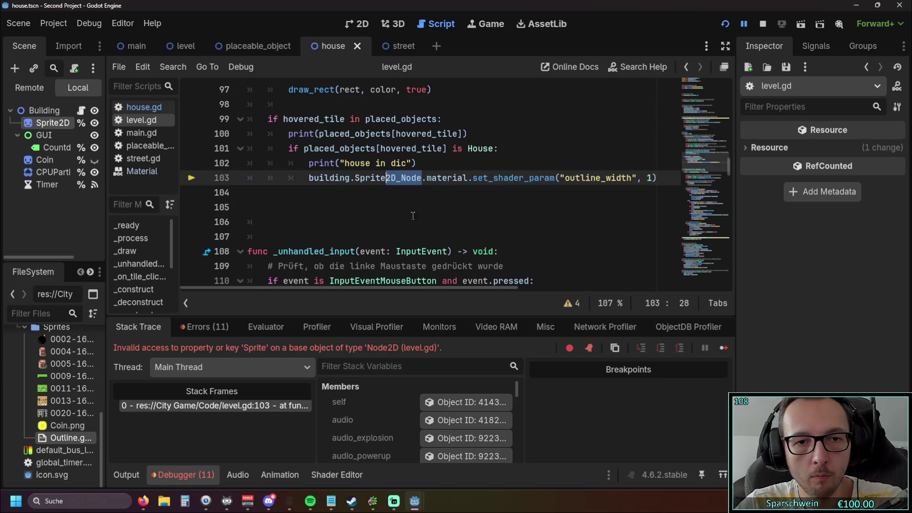
{"action": "left_click", "coordinate": [405, 225]}
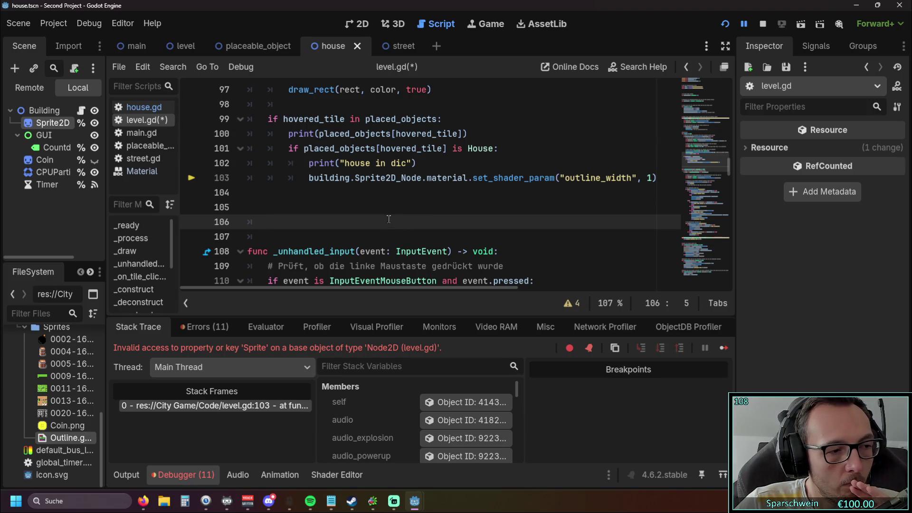
Inspect the building variable on line 103, then select placed_objects[hovered_tile] on line 101
{"action": "double_click", "coordinate": [311, 177]}
{"action": "scroll", "coordinate": [406, 196], "scroll_direction": "up", "scroll_amount": 20}
{"action": "scroll", "coordinate": [406, 196], "scroll_direction": "up", "scroll_amount": 6}
{"action": "scroll", "coordinate": [408, 194], "scroll_direction": "down", "scroll_amount": 6}
{"action": "scroll", "coordinate": [408, 194], "scroll_direction": "up", "scroll_amount": 3}
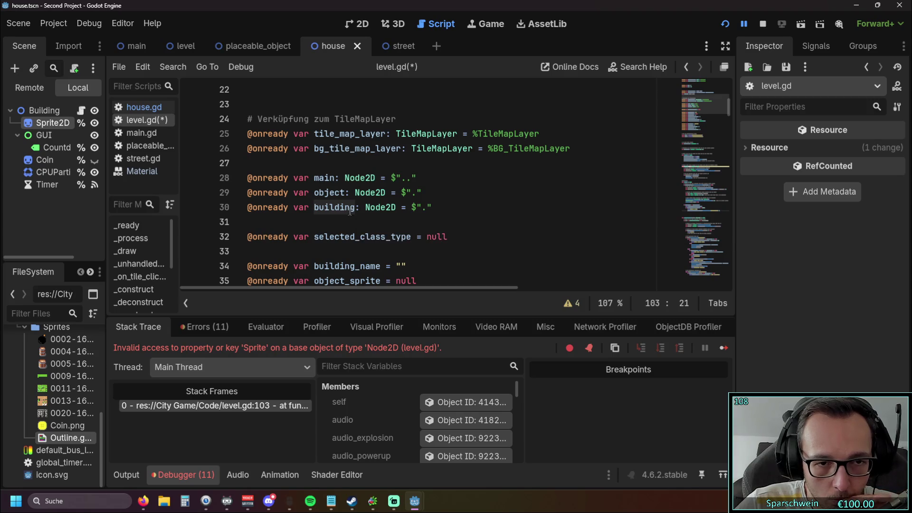
{"action": "mouse_move", "coordinate": [349, 212]}
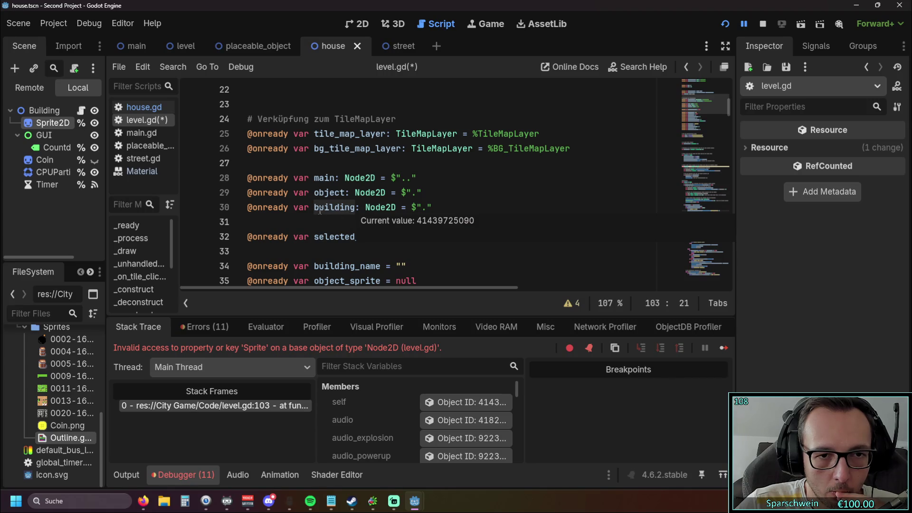
{"action": "mouse_move", "coordinate": [316, 208]}
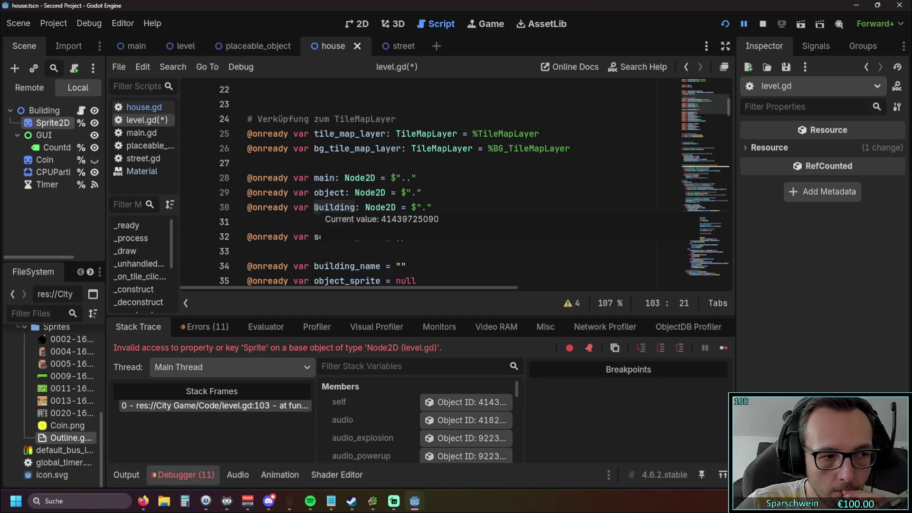
{"action": "scroll", "coordinate": [377, 198], "scroll_direction": "down", "scroll_amount": 20}
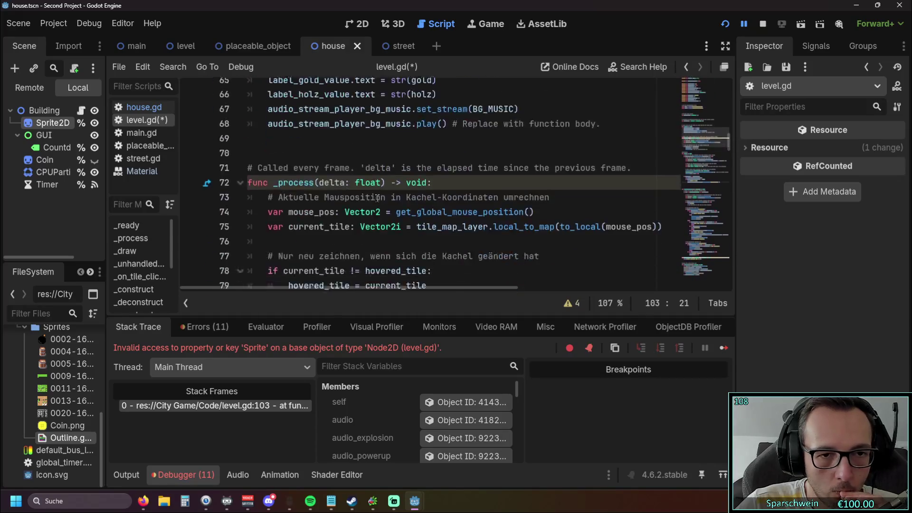
{"action": "scroll", "coordinate": [377, 198], "scroll_direction": "down", "scroll_amount": 5}
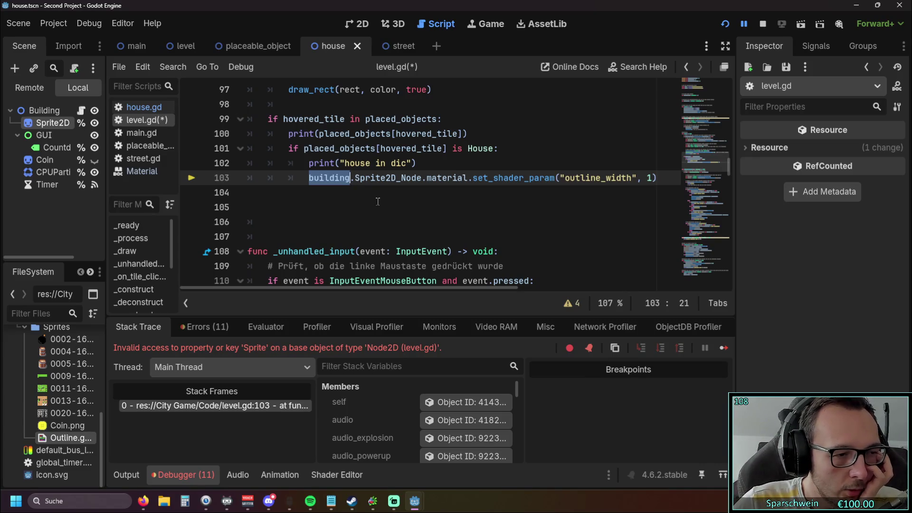
{"action": "scroll", "coordinate": [378, 201], "scroll_direction": "up", "scroll_amount": 1}
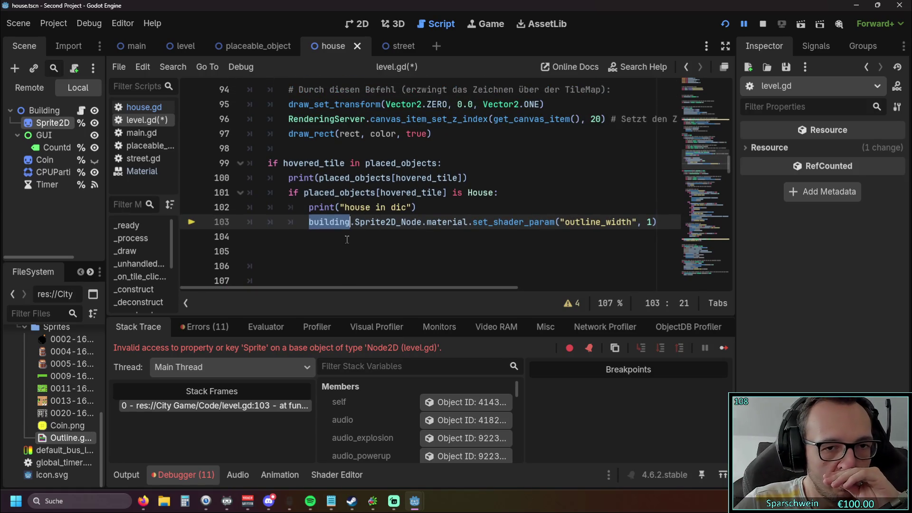
{"action": "left_click_drag", "start_coordinate": [303, 193], "coordinate": [446, 198]}
{"action": "key", "text": "ctrl+c"}
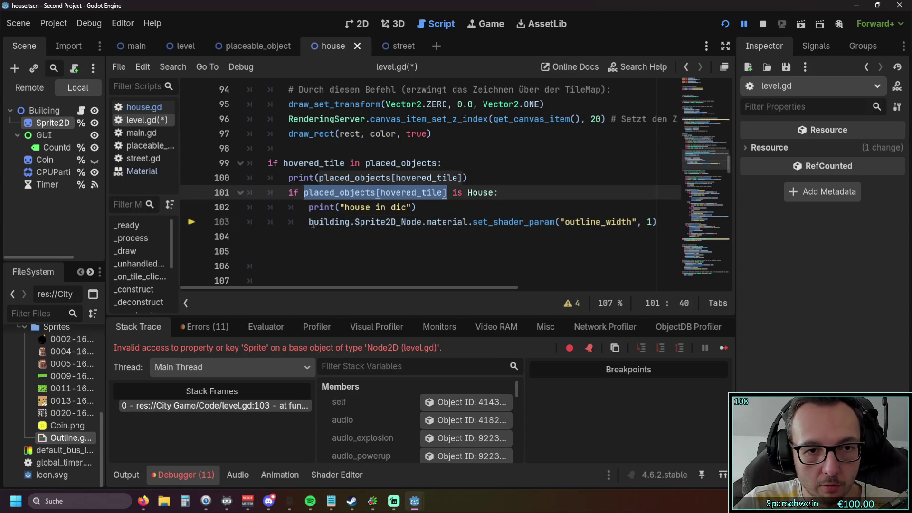
Replace building on line 103 with placed_objects[hovered_tile] and rerun the game, placing a house
{"action": "double_click", "coordinate": [312, 223]}
{"action": "key", "text": "ctrl+v"}
{"action": "left_click", "coordinate": [353, 244]}
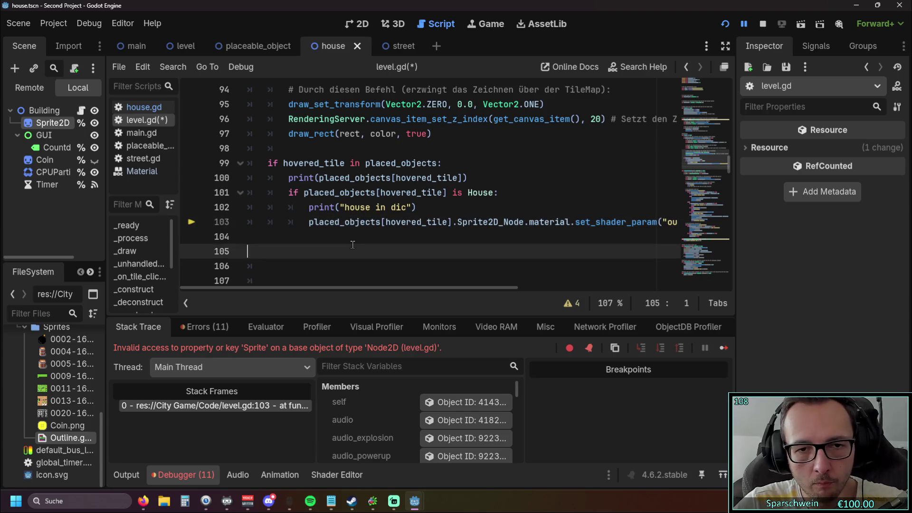
{"action": "left_click", "coordinate": [726, 25]}
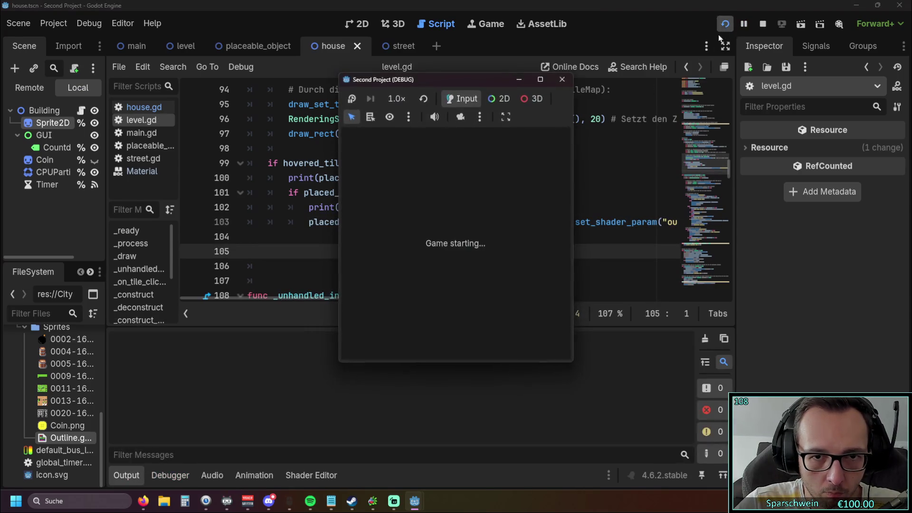
{"action": "left_click", "coordinate": [426, 338]}
{"action": "left_click", "coordinate": [435, 253]}
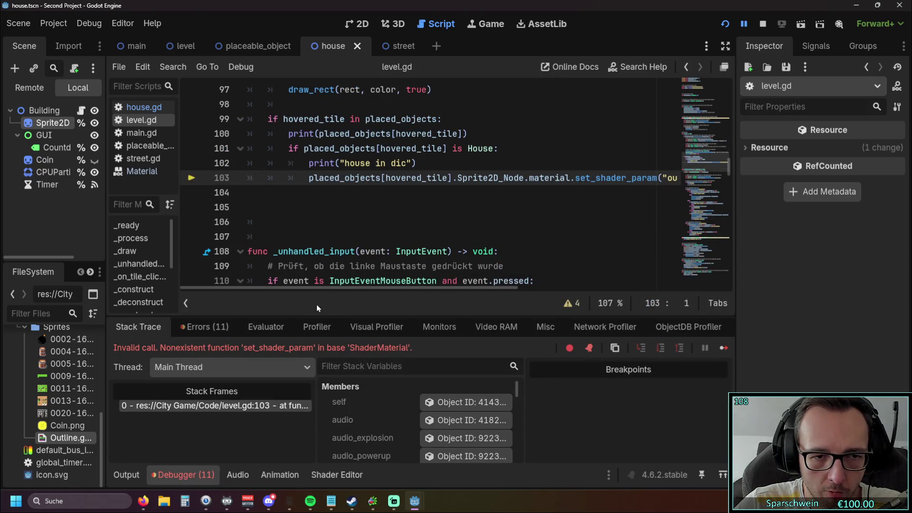
Compare the set_shader_param call with the Sprite2D node's Outline Width shader parameter
{"action": "left_click_drag", "start_coordinate": [333, 289], "coordinate": [454, 289]}
{"action": "left_click", "coordinate": [569, 178]}
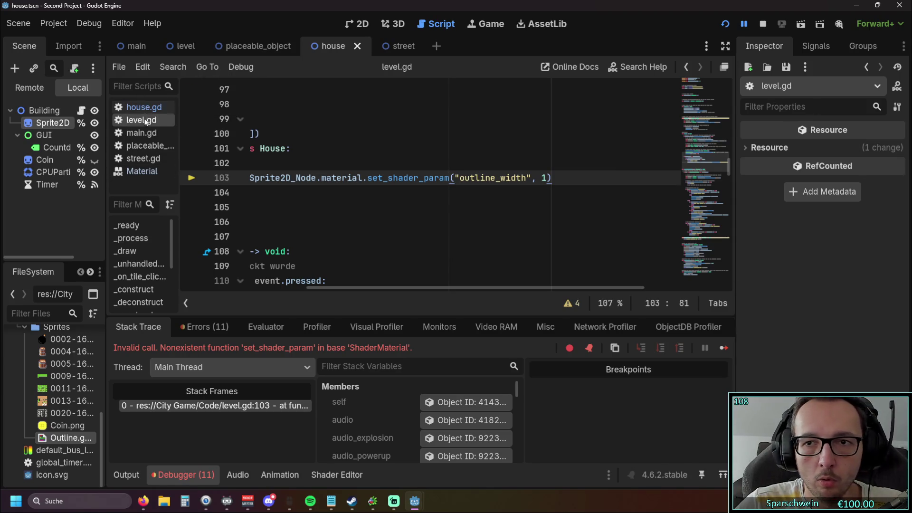
{"action": "left_click", "coordinate": [50, 123]}
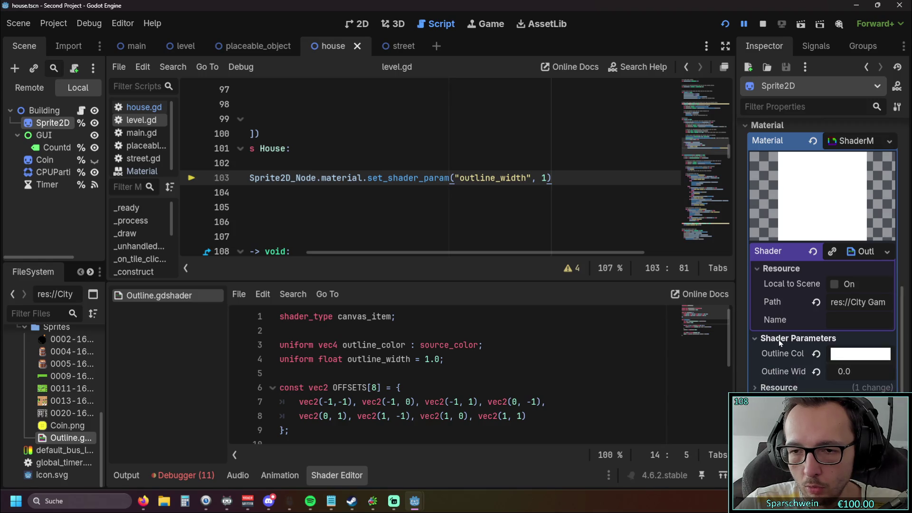
{"action": "right_click", "coordinate": [776, 373]}
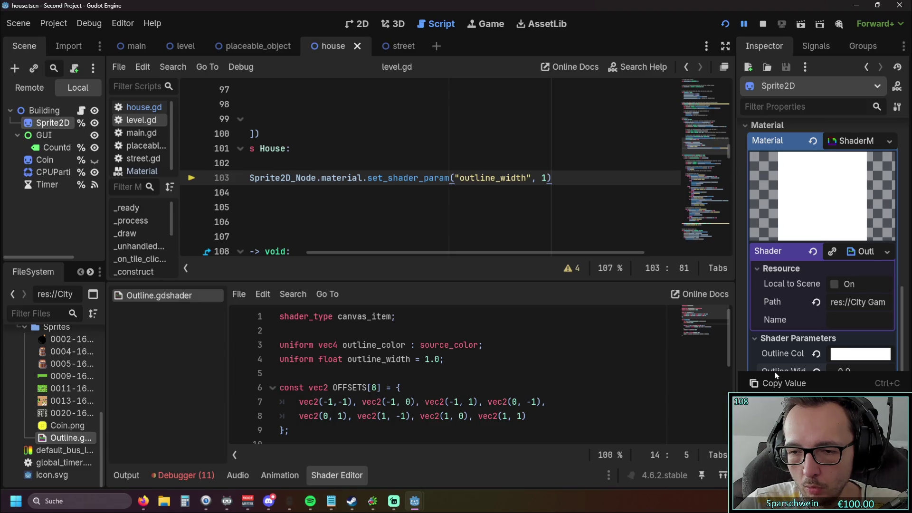
{"action": "left_click", "coordinate": [783, 338]}
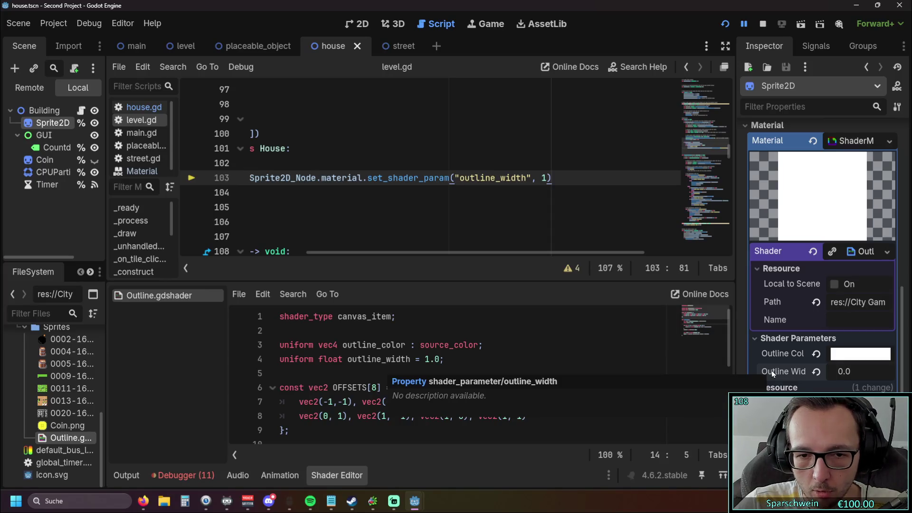
Complete the call as set_shader_parameter, run the game, build a barrel, and close it
{"action": "type", "text": "eter"}
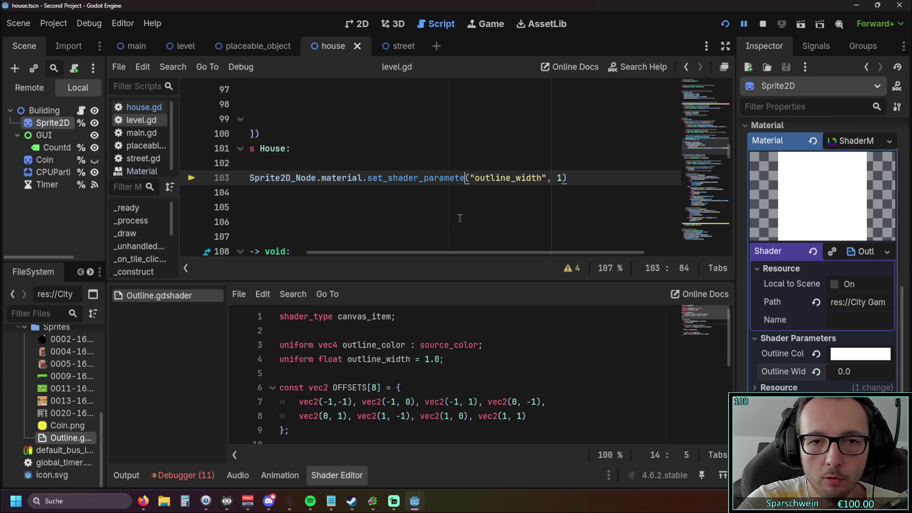
{"action": "left_click", "coordinate": [423, 214]}
{"action": "left_click_drag", "start_coordinate": [442, 253], "coordinate": [502, 254]}
{"action": "key", "text": "F5"}
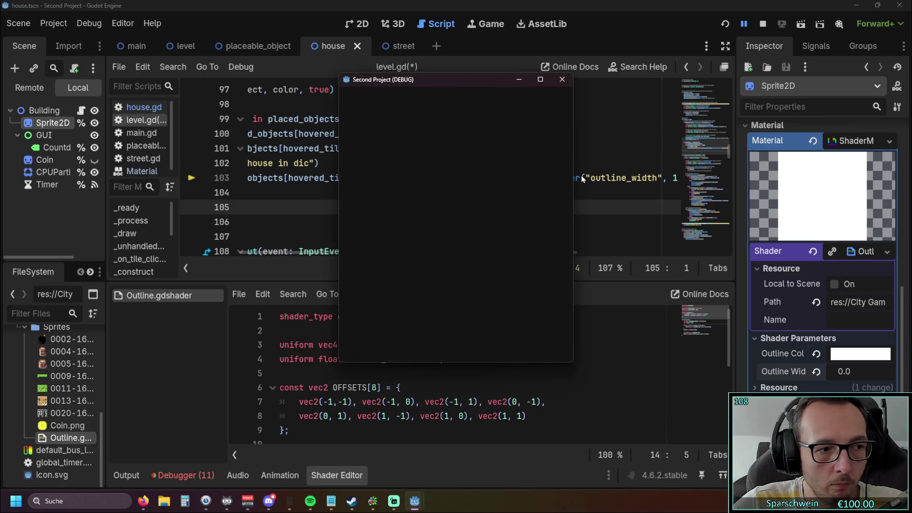
{"action": "left_click", "coordinate": [427, 343]}
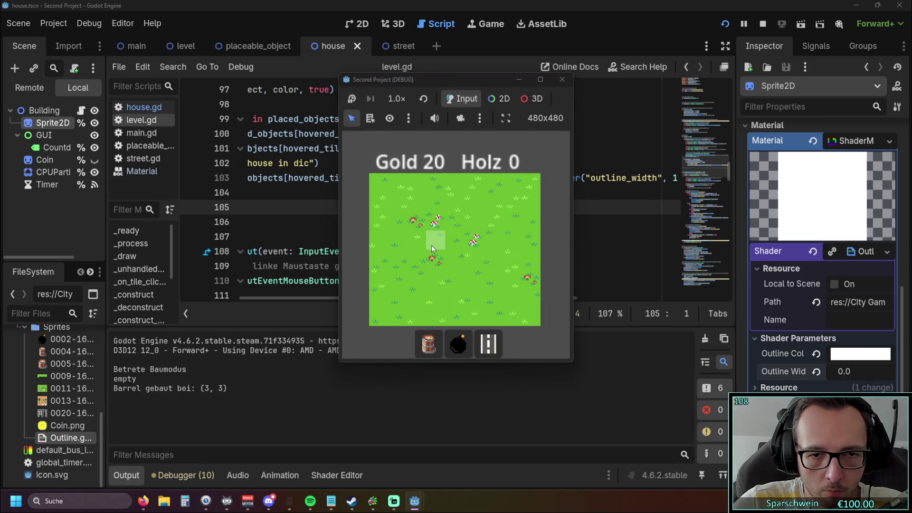
{"action": "left_click", "coordinate": [433, 243]}
{"action": "left_click", "coordinate": [435, 245]}
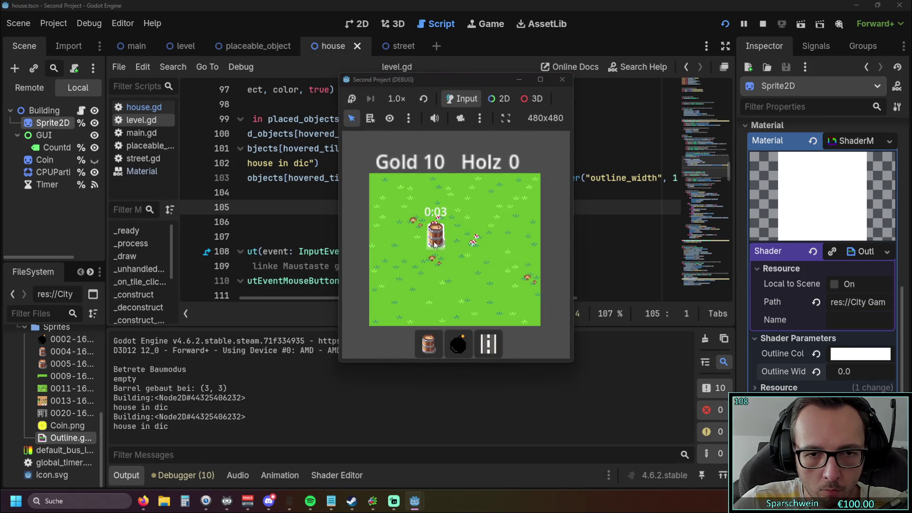
{"action": "left_click", "coordinate": [432, 245]}
{"action": "left_click", "coordinate": [429, 244]}
{"action": "left_click", "coordinate": [430, 244]}
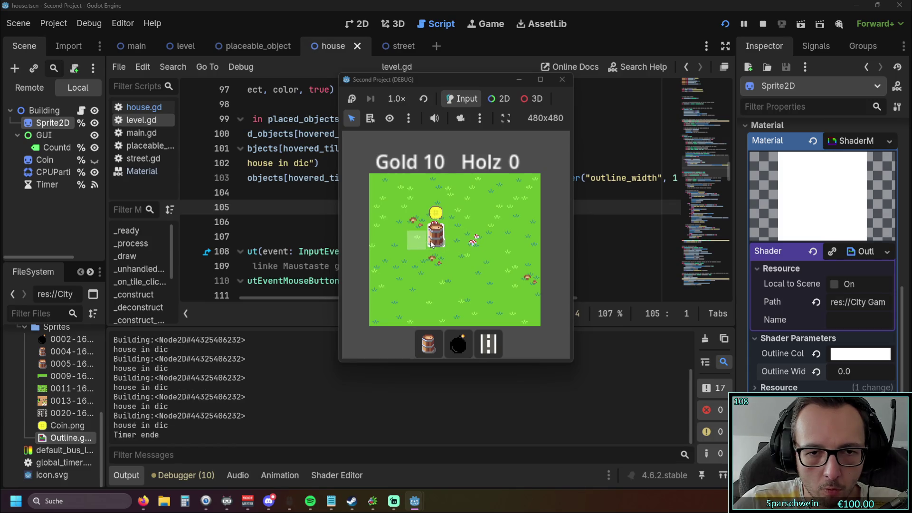
{"action": "left_click", "coordinate": [431, 244]}
{"action": "left_click", "coordinate": [431, 244]}
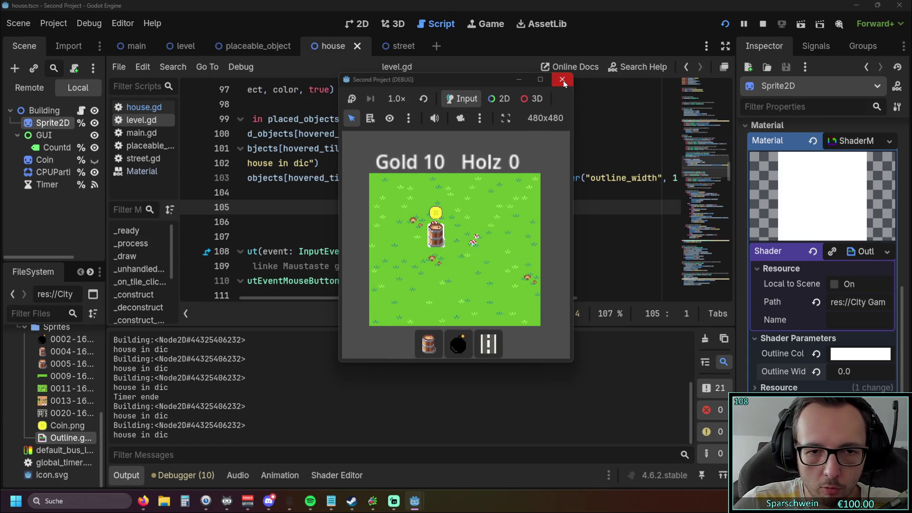
{"action": "left_click", "coordinate": [562, 79]}
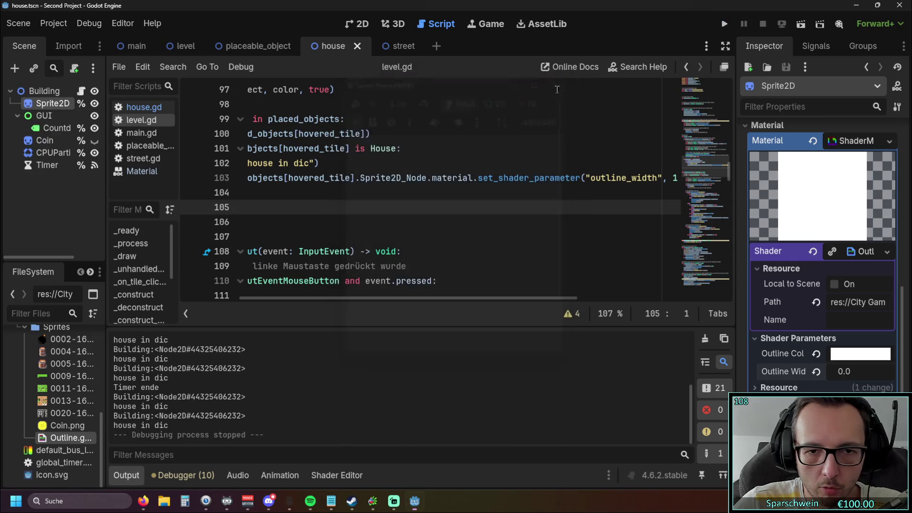
Rerun the game to check the hover highlight, place another barrel, then stop it
{"action": "left_click", "coordinate": [718, 27]}
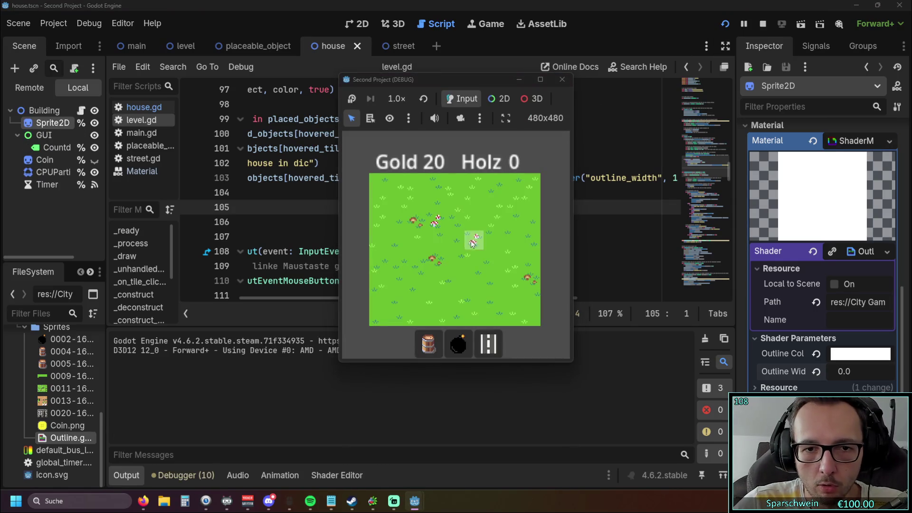
{"action": "left_click", "coordinate": [432, 339]}
{"action": "left_click", "coordinate": [452, 244]}
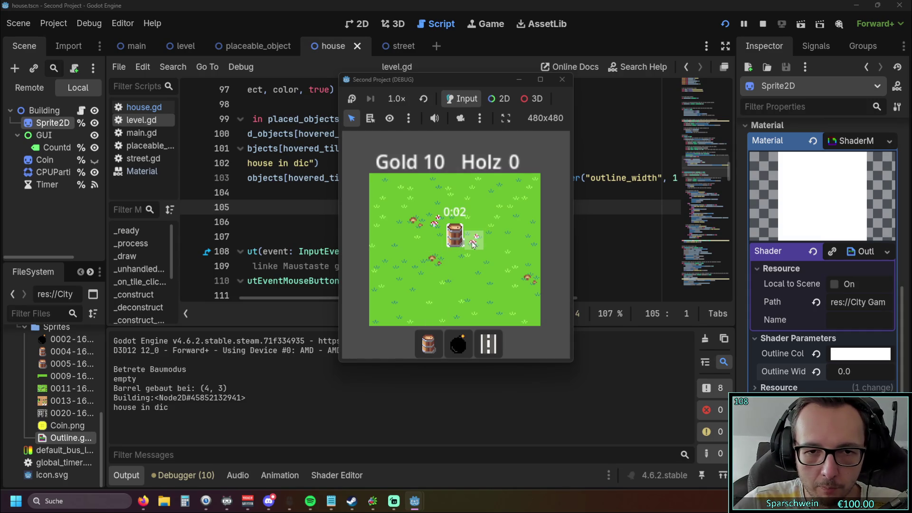
{"action": "left_click", "coordinate": [562, 80]}
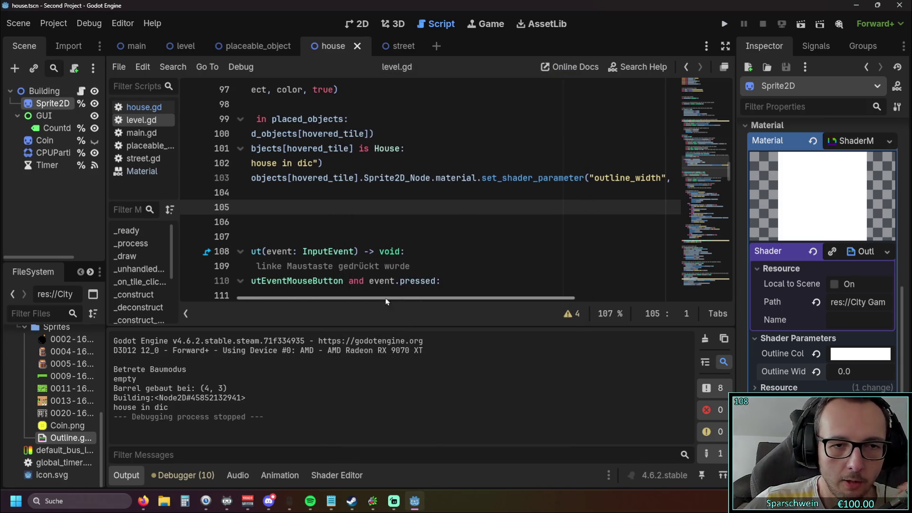
Delete the print("house in dic") debug line from the hover code
{"action": "left_click_drag", "start_coordinate": [386, 298], "coordinate": [326, 298]}
{"action": "scroll", "coordinate": [402, 250], "scroll_direction": "up", "scroll_amount": 1}
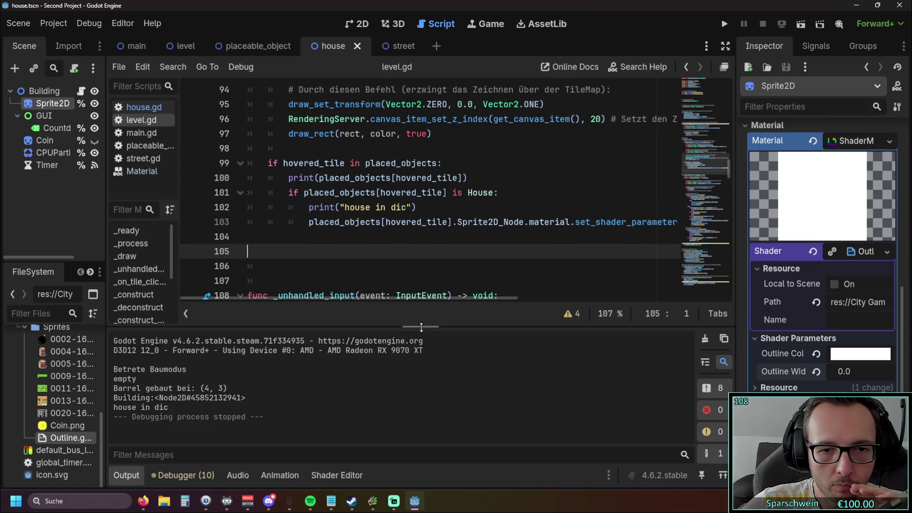
{"action": "scroll", "coordinate": [571, 241], "scroll_direction": "up", "scroll_amount": 1}
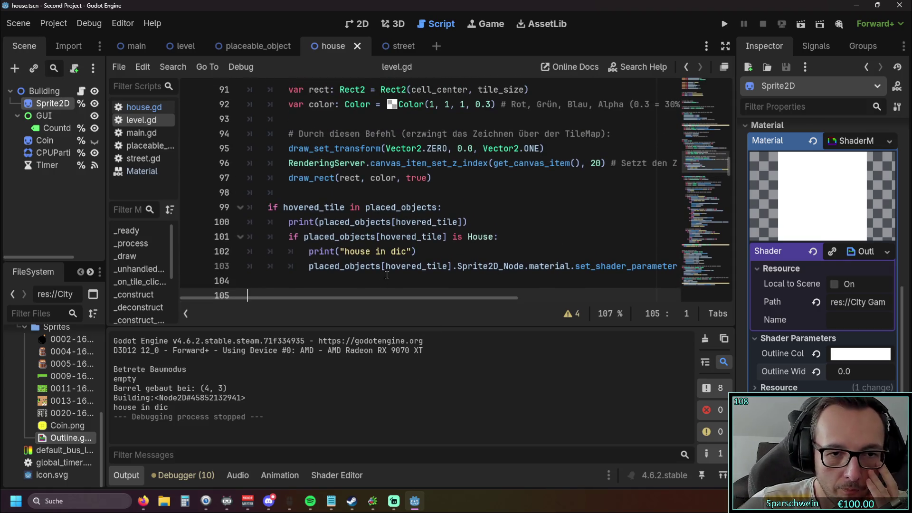
{"action": "triple_click", "coordinate": [420, 251]}
{"action": "key", "text": "BackSpace"}
{"action": "left_click", "coordinate": [370, 269]}
{"action": "scroll", "coordinate": [387, 267], "scroll_direction": "up", "scroll_amount": 1}
{"action": "scroll", "coordinate": [387, 267], "scroll_direction": "down", "scroll_amount": 1}
{"action": "scroll", "coordinate": [385, 268], "scroll_direction": "up", "scroll_amount": 1}
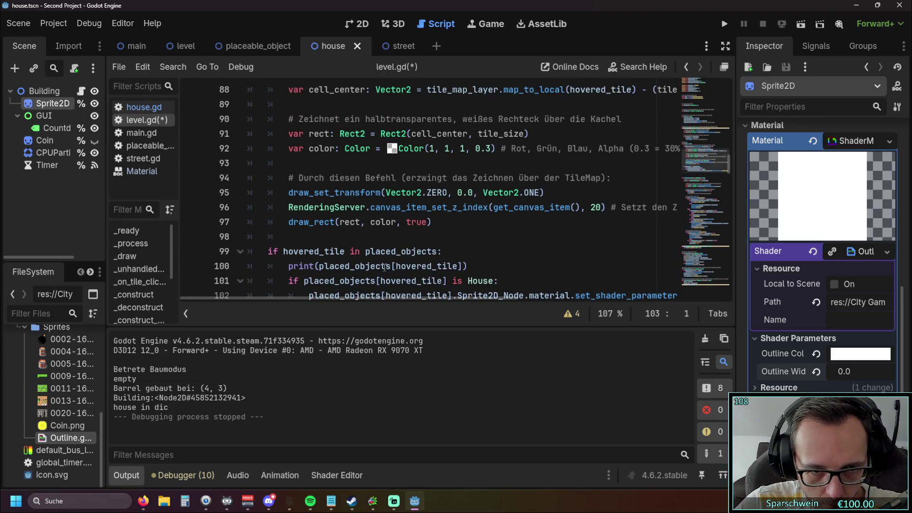
{"action": "scroll", "coordinate": [385, 268], "scroll_direction": "up", "scroll_amount": 1}
{"action": "mouse_move", "coordinate": [342, 297]}
{"action": "left_mouse_down"}
{"action": "mouse_move", "coordinate": [358, 298]}
{"action": "mouse_move", "coordinate": [315, 303]}
{"action": "left_mouse_up"}
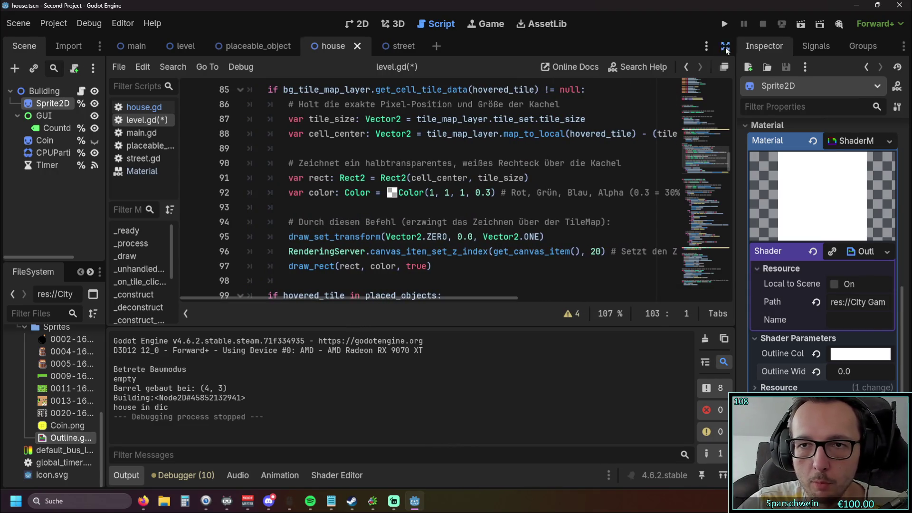
Toggle Distraction Free Mode and select the line setting outline_width to 1
{"action": "left_click", "coordinate": [725, 46]}
{"action": "scroll", "coordinate": [337, 285], "scroll_direction": "up", "scroll_amount": 1}
{"action": "left_click", "coordinate": [134, 475]}
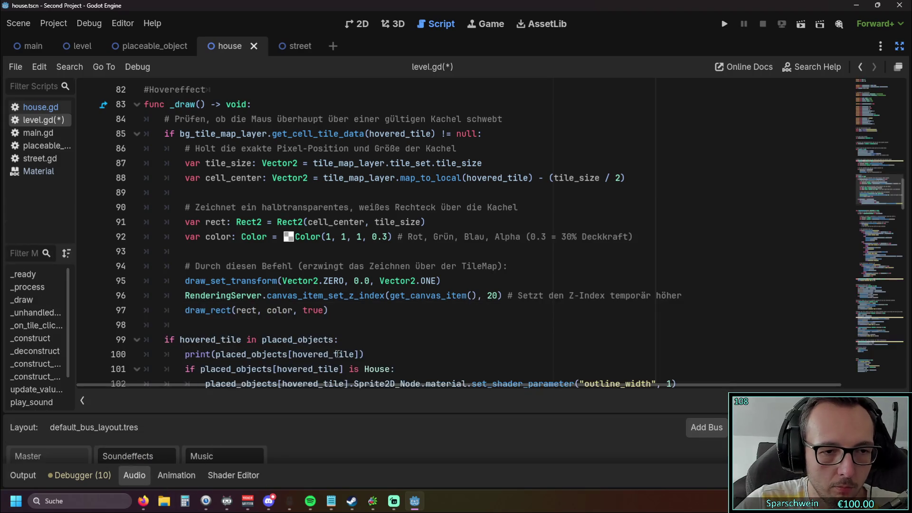
{"action": "scroll", "coordinate": [472, 311], "scroll_direction": "up", "scroll_amount": 1}
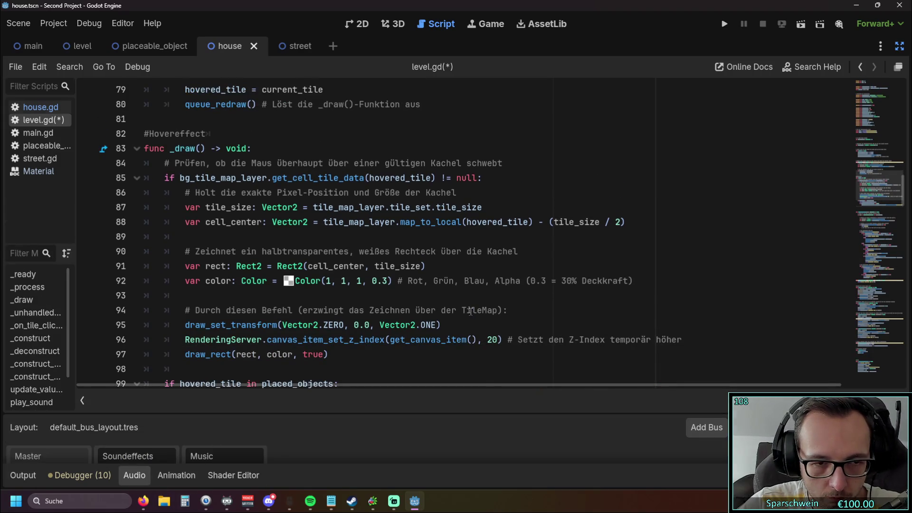
{"action": "scroll", "coordinate": [470, 311], "scroll_direction": "down", "scroll_amount": 3}
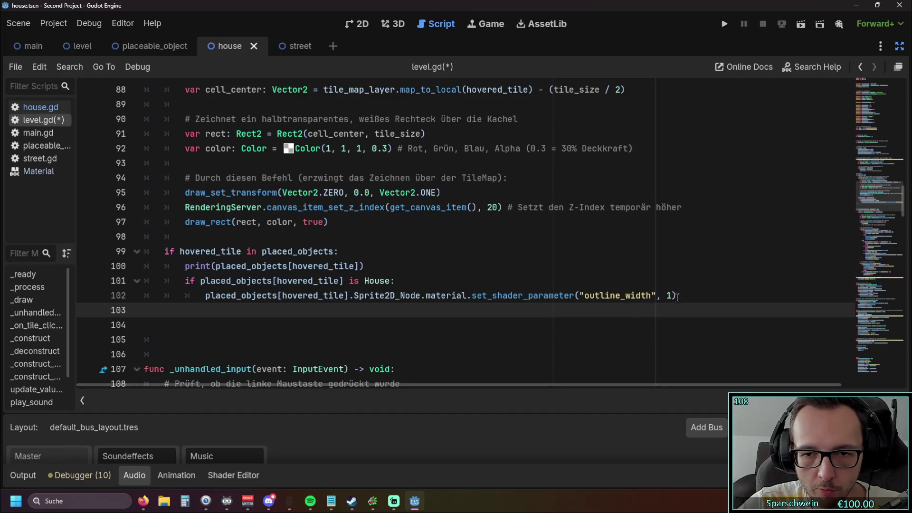
{"action": "left_click_drag", "start_coordinate": [676, 296], "coordinate": [205, 296]}
{"action": "key", "text": "ctrl+c"}
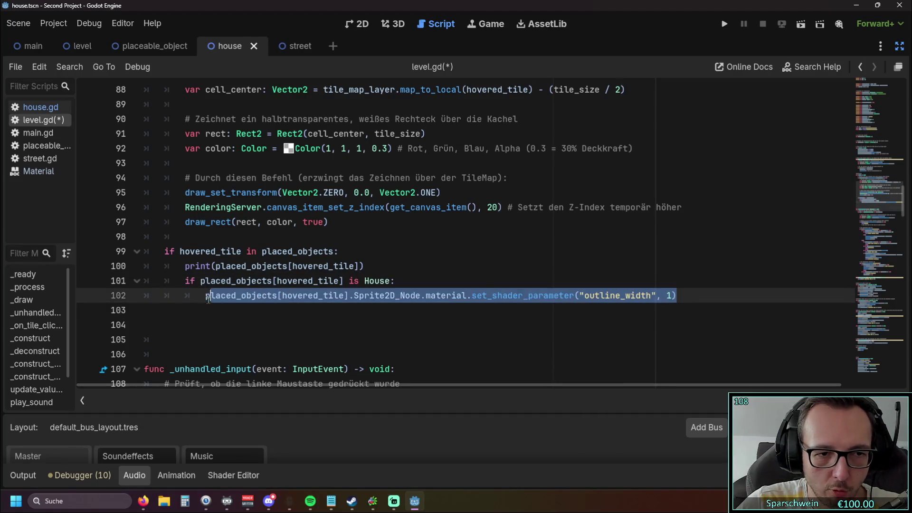
{"action": "scroll", "coordinate": [360, 302], "scroll_direction": "up", "scroll_amount": 2}
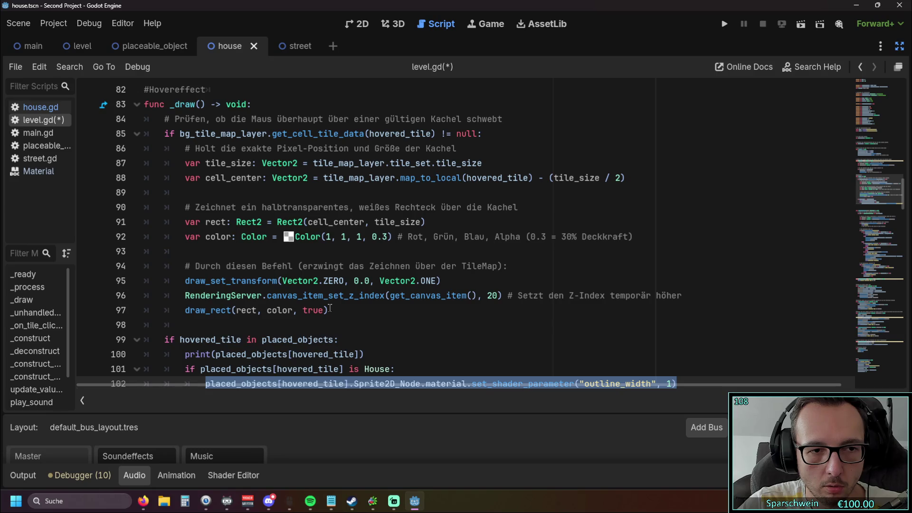
{"action": "scroll", "coordinate": [330, 308], "scroll_direction": "down", "scroll_amount": 1}
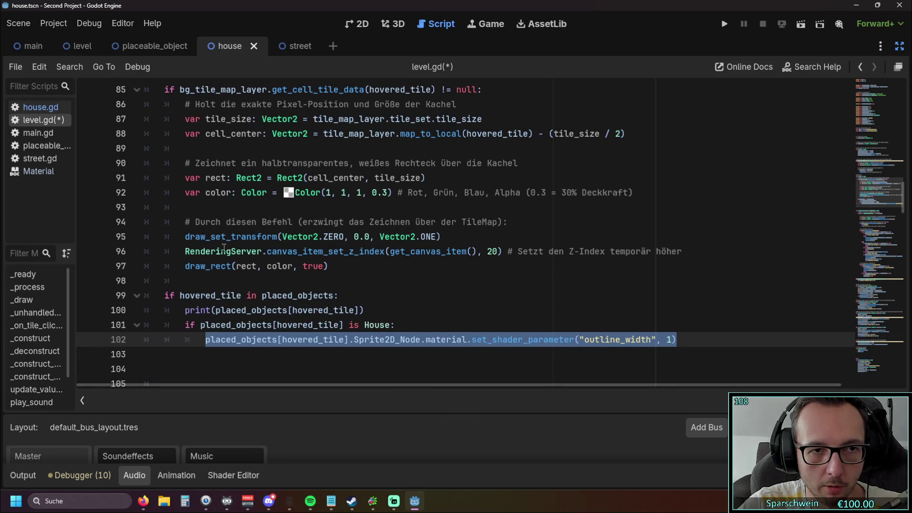
{"action": "mouse_move", "coordinate": [226, 249]}
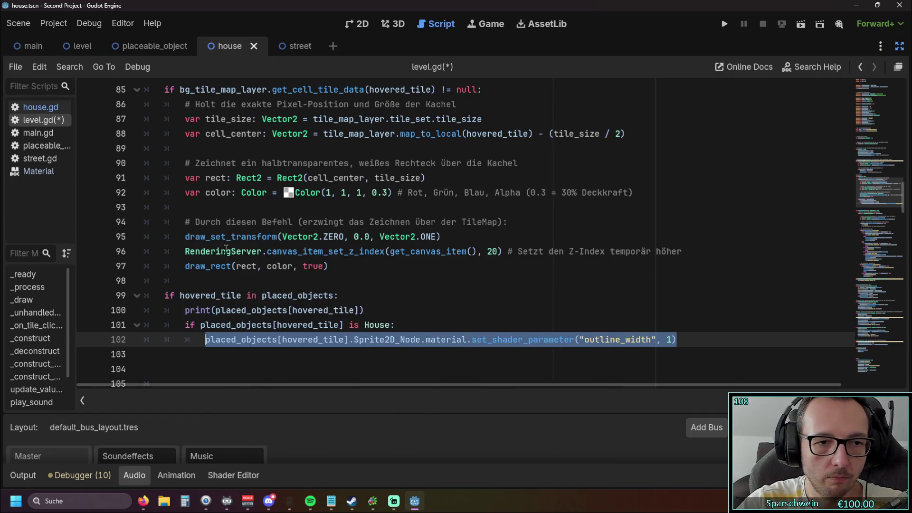
Add an outline_width reset to 0 right after draw_rect and run the game, hitting the error
{"action": "left_click", "coordinate": [343, 267]}
{"action": "key", "text": "Return"}
{"action": "key", "text": "ctrl+v"}
{"action": "double_click", "coordinate": [648, 281]}
{"action": "type", "text": "0"}
{"action": "left_click", "coordinate": [512, 304]}
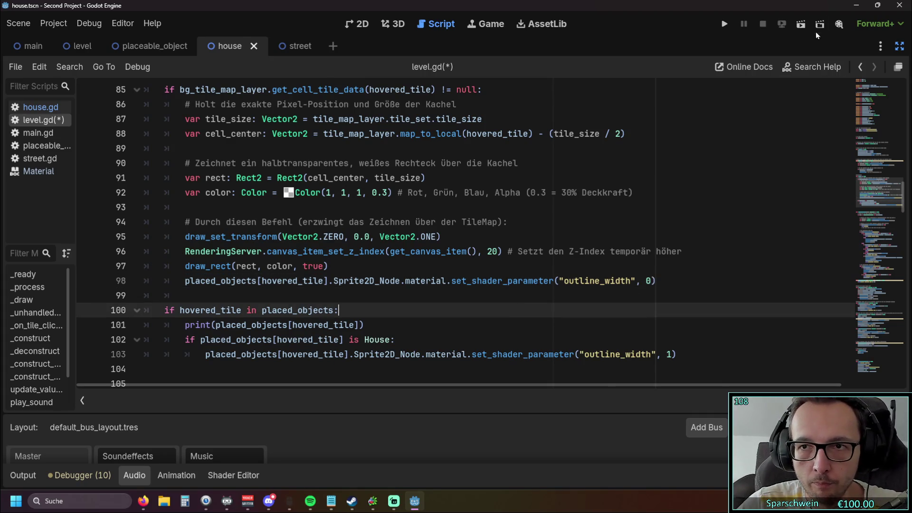
{"action": "left_click", "coordinate": [724, 24]}
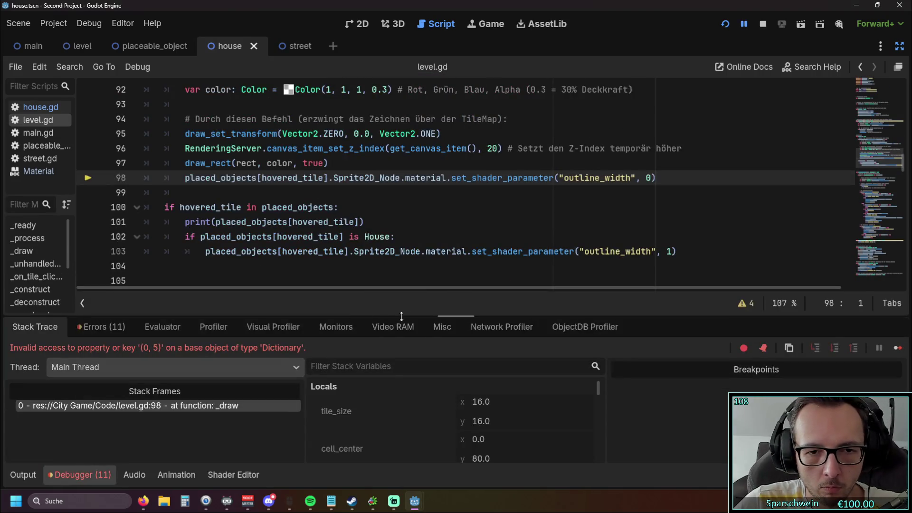
{"action": "scroll", "coordinate": [351, 247], "scroll_direction": "up", "scroll_amount": 1}
{"action": "scroll", "coordinate": [332, 242], "scroll_direction": "down", "scroll_amount": 1}
{"action": "mouse_move", "coordinate": [330, 241]}
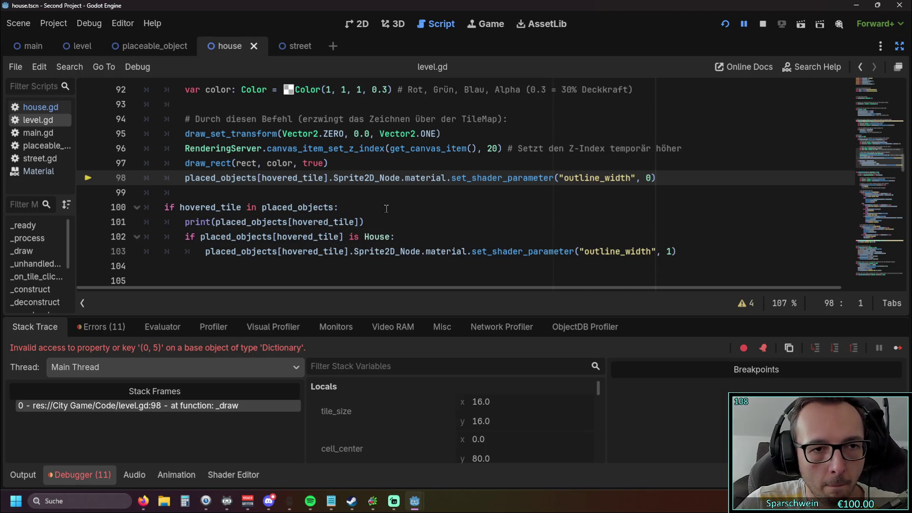
{"action": "scroll", "coordinate": [385, 213], "scroll_direction": "up", "scroll_amount": 1}
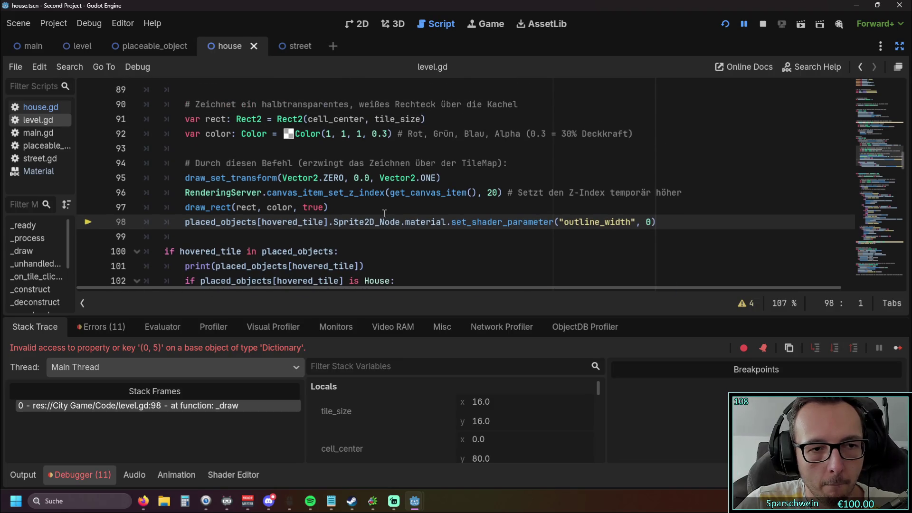
{"action": "scroll", "coordinate": [384, 213], "scroll_direction": "down", "scroll_amount": 1}
Delete the outline-reset line 98 entirely
{"action": "left_click_drag", "start_coordinate": [662, 178], "coordinate": [89, 179]}
{"action": "key", "text": "BackSpace"}
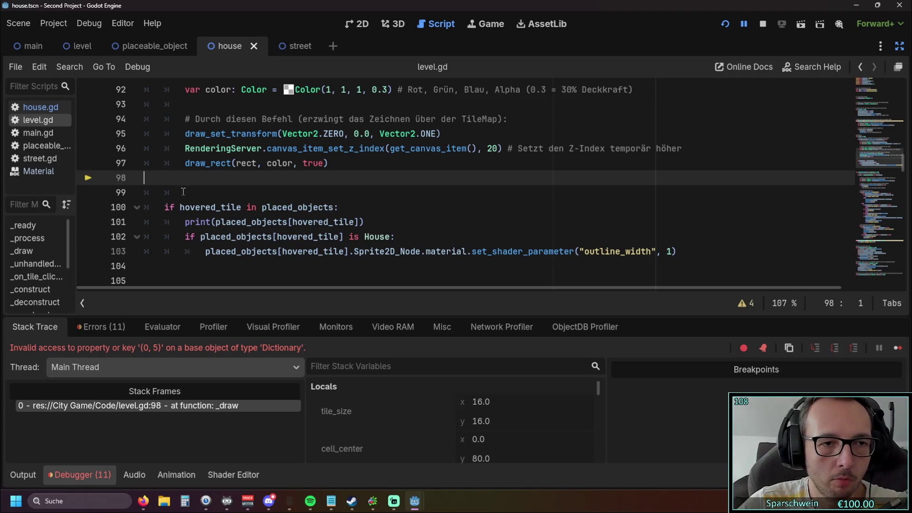
{"action": "key", "text": "BackSpace"}
{"action": "scroll", "coordinate": [223, 214], "scroll_direction": "up", "scroll_amount": 4}
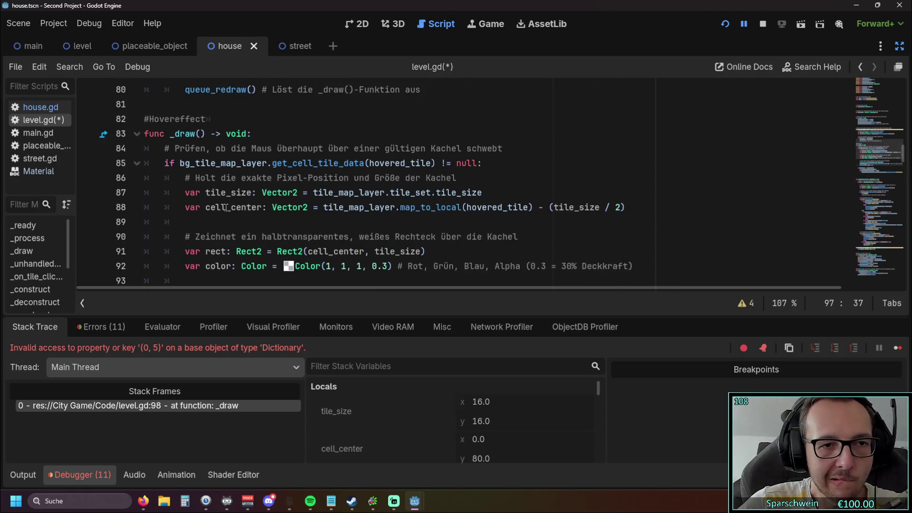
{"action": "scroll", "coordinate": [226, 211], "scroll_direction": "down", "scroll_amount": 4}
{"action": "scroll", "coordinate": [228, 209], "scroll_direction": "down", "scroll_amount": 1}
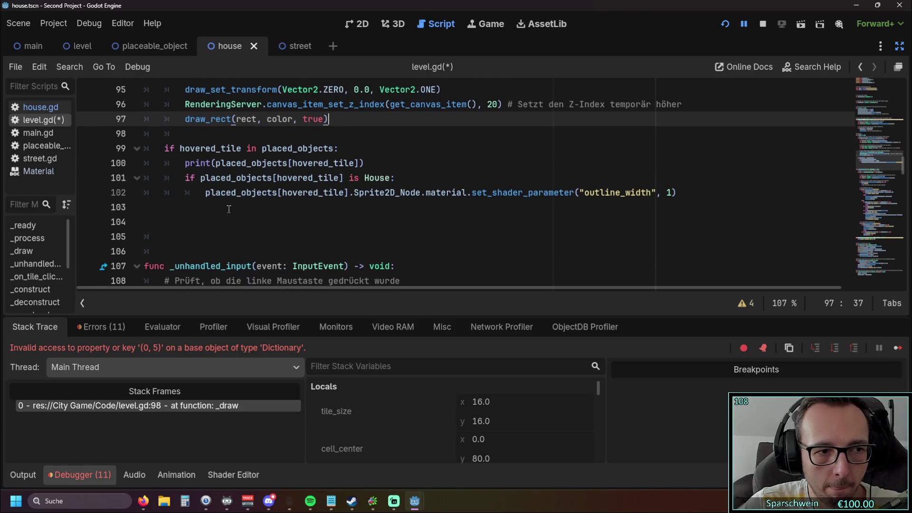
{"action": "scroll", "coordinate": [228, 209], "scroll_direction": "up", "scroll_amount": 1}
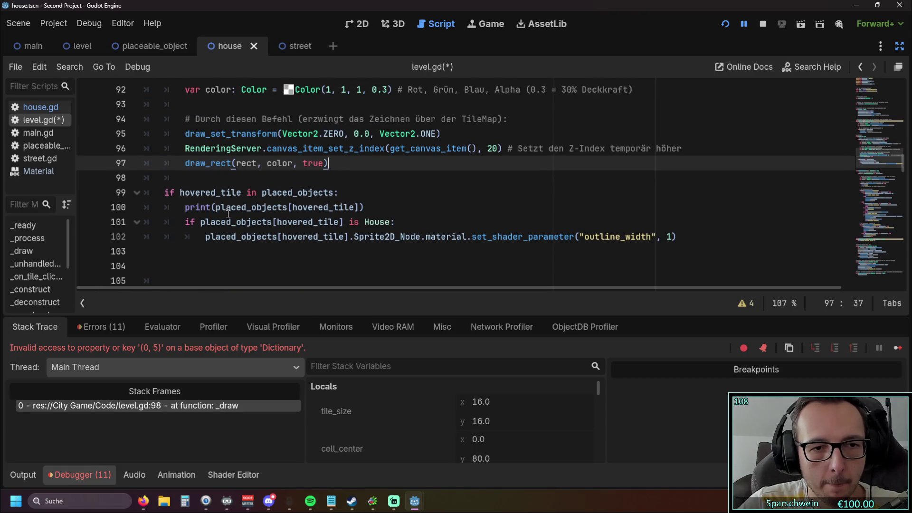
{"action": "mouse_move", "coordinate": [226, 209]}
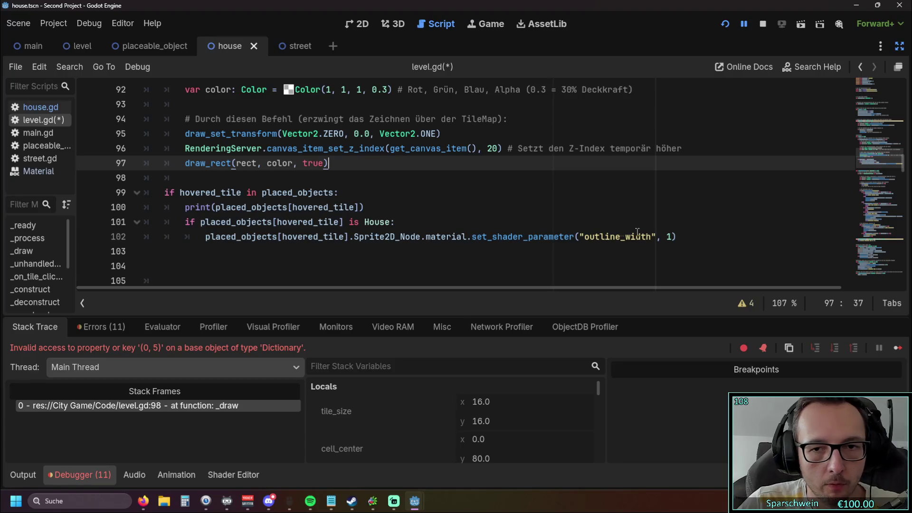
{"action": "left_click", "coordinate": [683, 237]}
{"action": "key", "text": "Return"}
{"action": "key", "text": "BackSpace"}
{"action": "key", "text": "BackSpace"}
{"action": "type", "text": "else"}
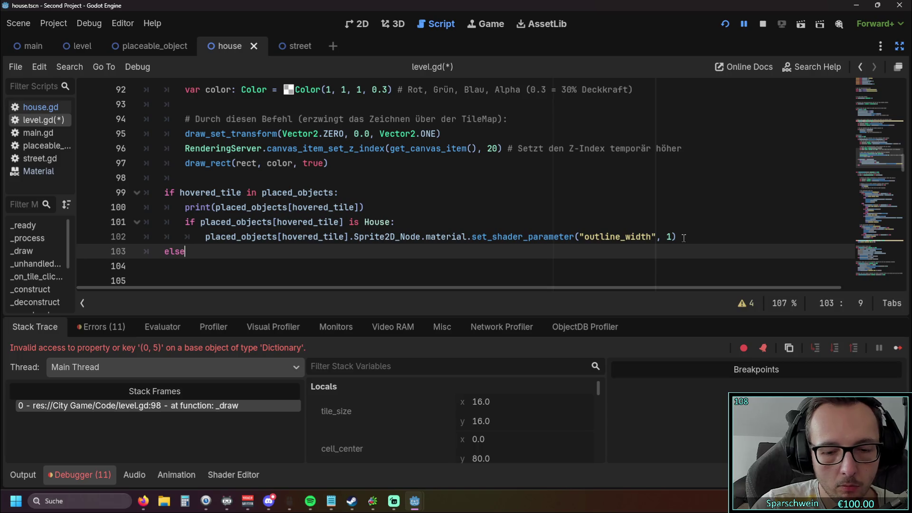
{"action": "type", "text": ":"}
{"action": "key", "text": "Return"}
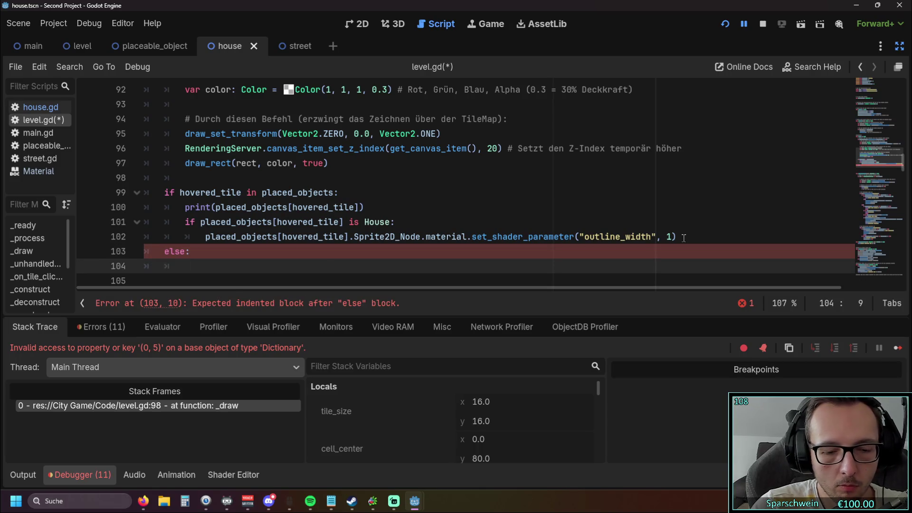
{"action": "key", "text": "ctrl+v"}
{"action": "double_click", "coordinate": [648, 266]}
{"action": "type", "text": "0"}
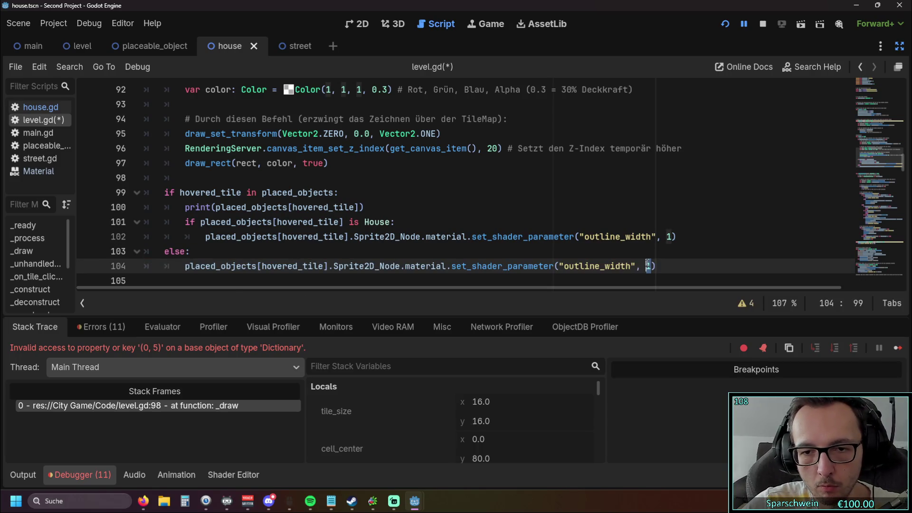
{"action": "left_click", "coordinate": [668, 251]}
{"action": "left_click", "coordinate": [724, 24]}
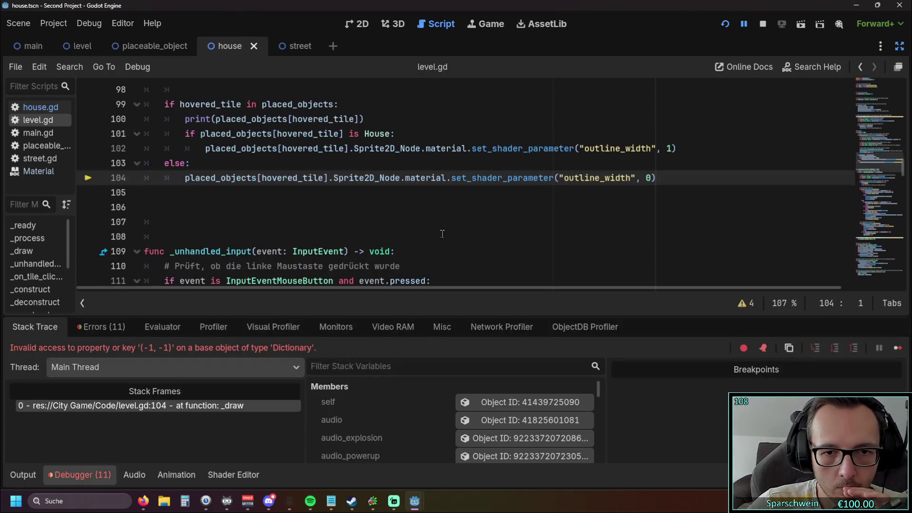
{"action": "scroll", "coordinate": [379, 223], "scroll_direction": "up", "scroll_amount": 1}
{"action": "scroll", "coordinate": [379, 224], "scroll_direction": "up", "scroll_amount": 1}
{"action": "scroll", "coordinate": [380, 223], "scroll_direction": "down", "scroll_amount": 1}
{"action": "mouse_move", "coordinate": [301, 229]}
{"action": "scroll", "coordinate": [287, 243], "scroll_direction": "up", "scroll_amount": 1}
{"action": "scroll", "coordinate": [284, 241], "scroll_direction": "down", "scroll_amount": 1}
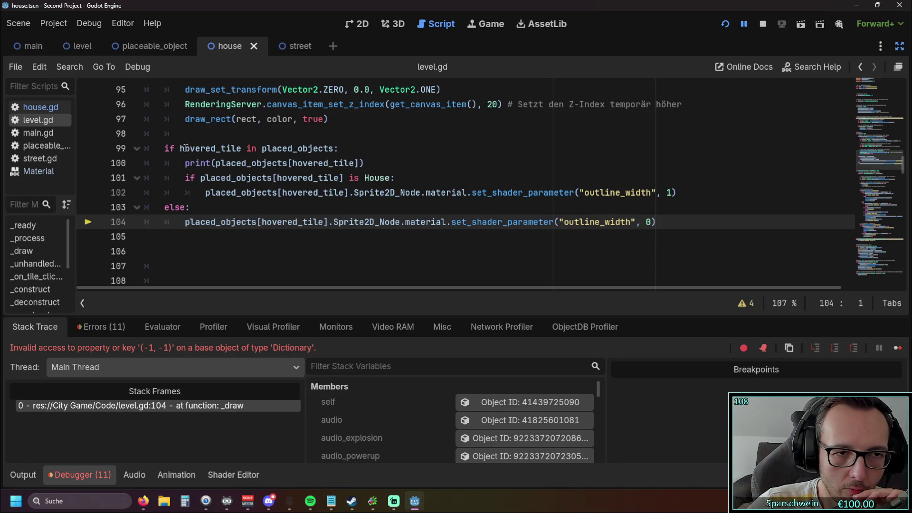
{"action": "left_click_drag", "start_coordinate": [182, 148], "coordinate": [270, 149]}
{"action": "left_click", "coordinate": [387, 151]}
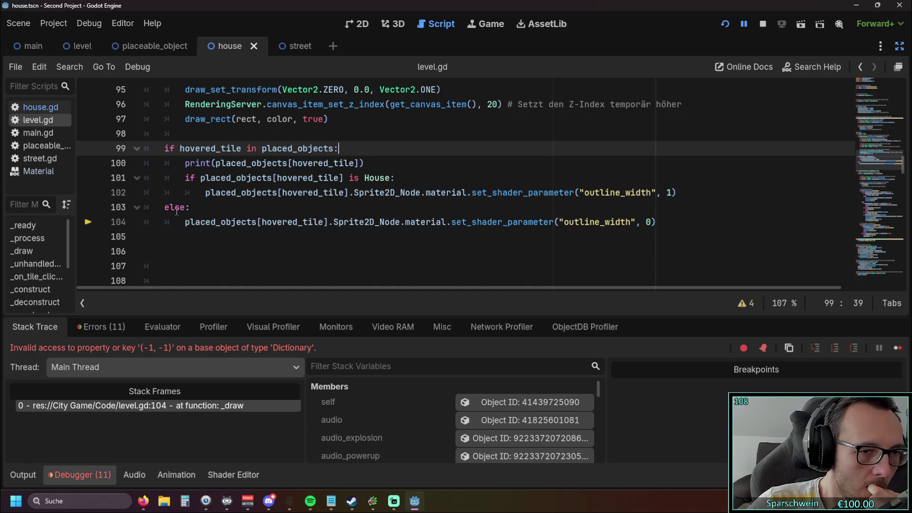
{"action": "left_click_drag", "start_coordinate": [165, 207], "coordinate": [182, 207]}
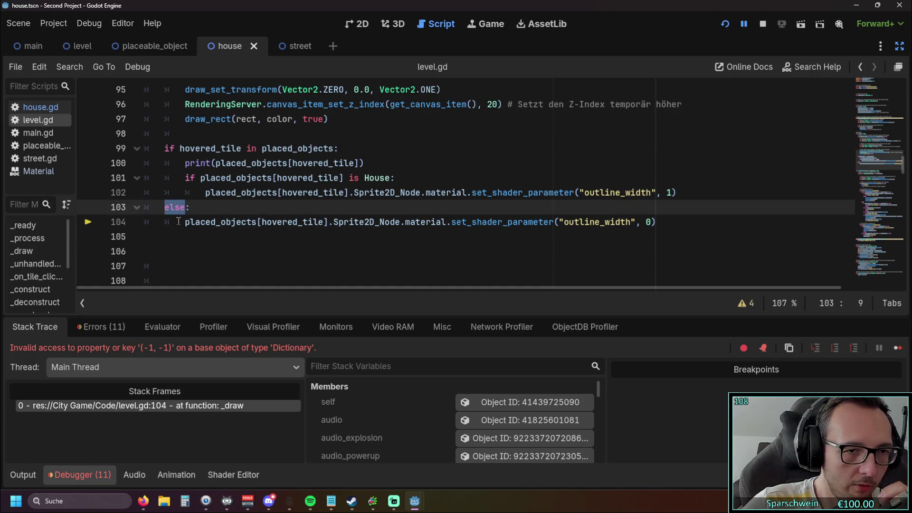
{"action": "left_click", "coordinate": [191, 236]}
{"action": "scroll", "coordinate": [196, 240], "scroll_direction": "up", "scroll_amount": 1}
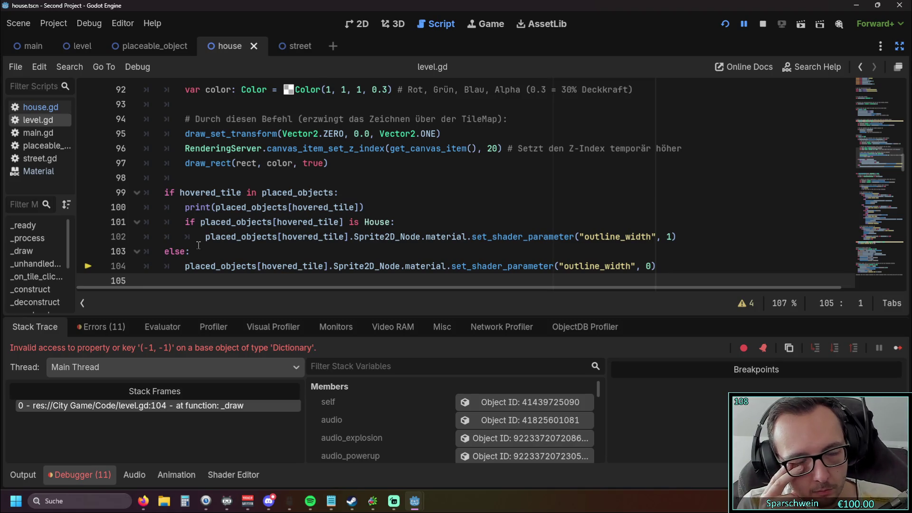
{"action": "scroll", "coordinate": [198, 245], "scroll_direction": "down", "scroll_amount": 1}
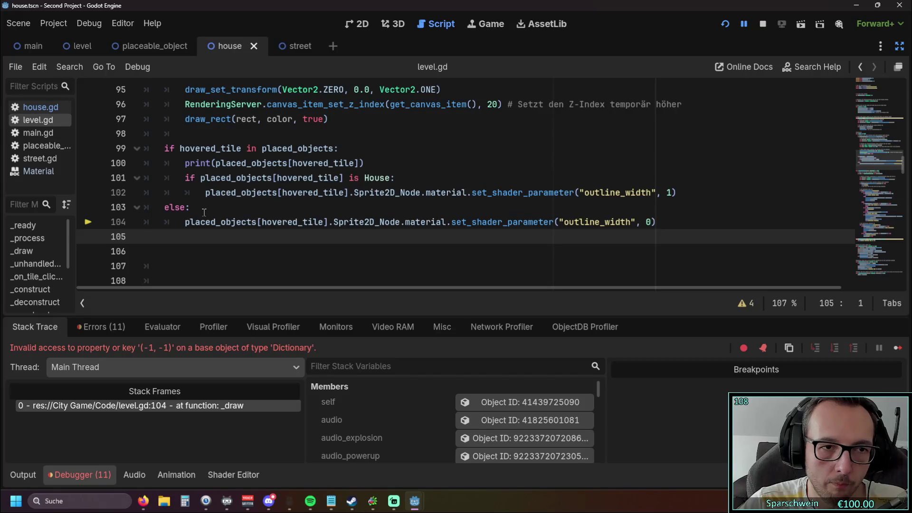
{"action": "left_click", "coordinate": [166, 208]}
Indent the else branch and its body under the House check
{"action": "key", "text": "Tab"}
{"action": "left_click", "coordinate": [185, 222]}
{"action": "key", "text": "Tab"}
{"action": "left_click", "coordinate": [207, 252]}
Rerun the game, place barrels at (3, 3) and (5, 3), then stop it
{"action": "left_click", "coordinate": [724, 24]}
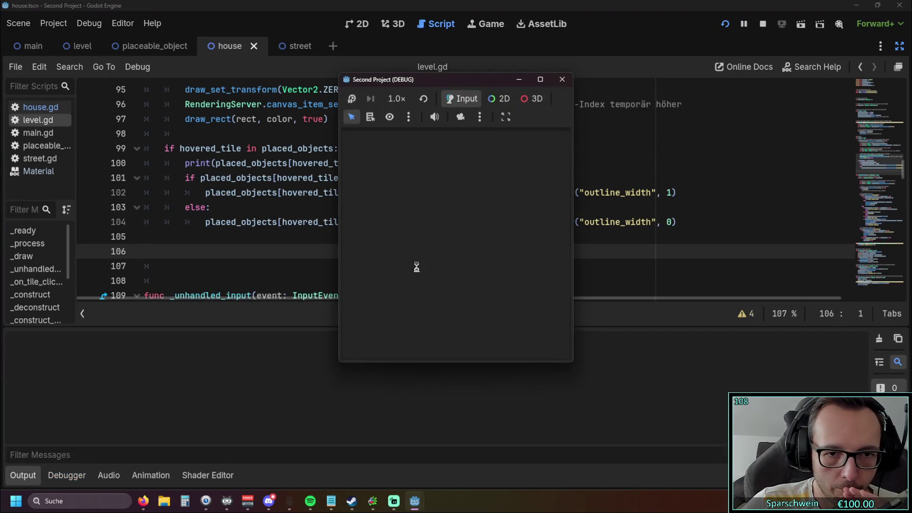
{"action": "left_click", "coordinate": [428, 343]}
{"action": "left_click", "coordinate": [434, 247]}
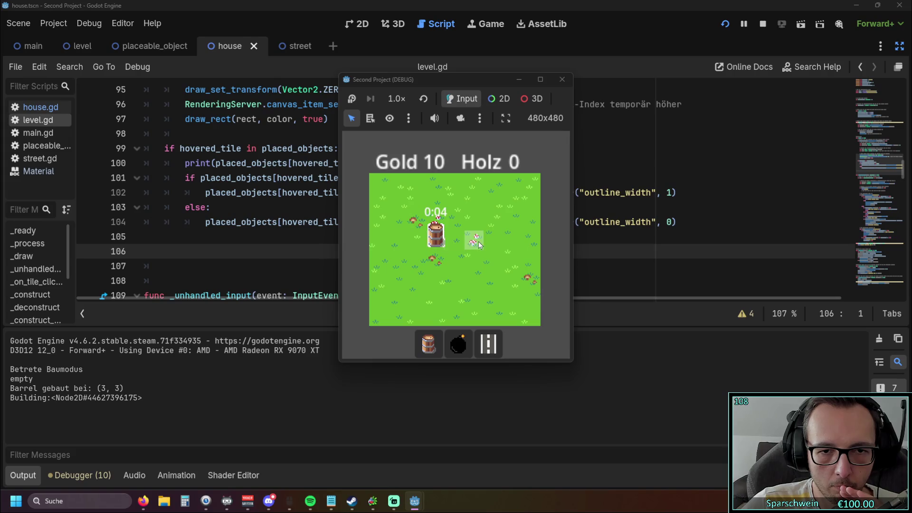
{"action": "left_click", "coordinate": [427, 342]}
{"action": "left_click", "coordinate": [468, 246]}
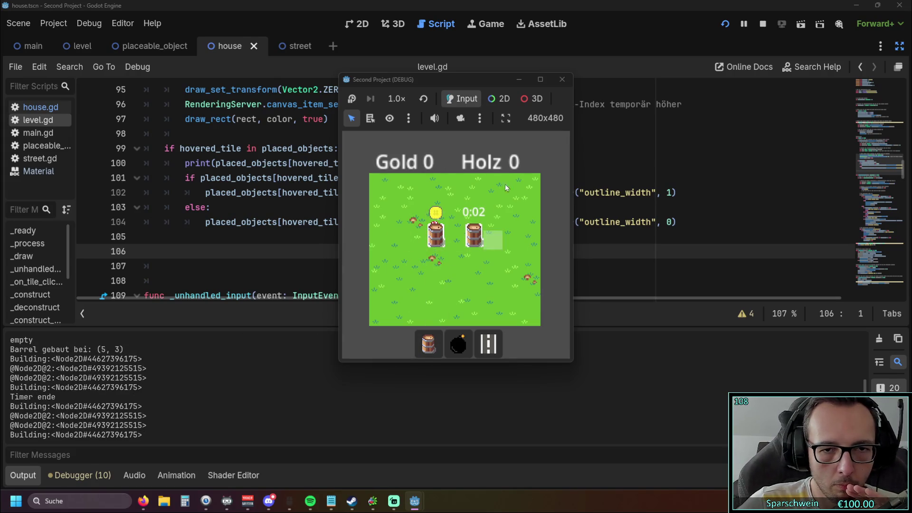
{"action": "left_click", "coordinate": [562, 79]}
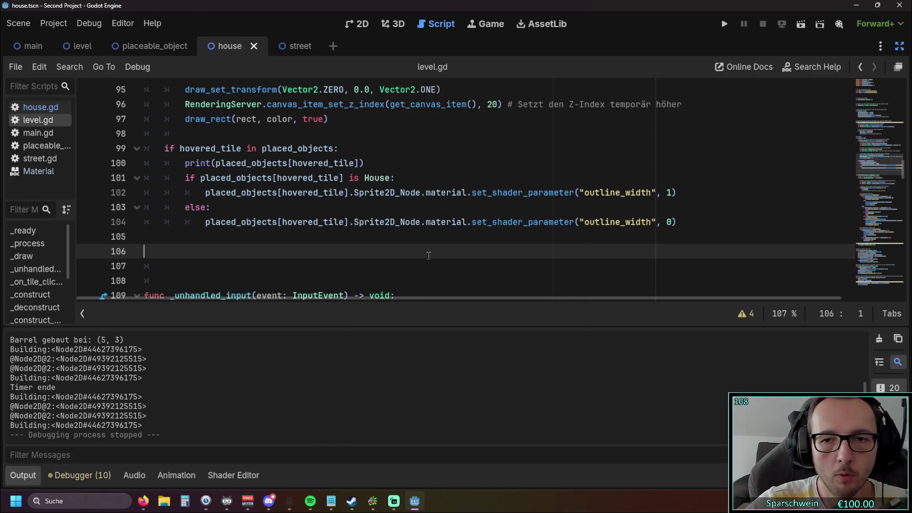
Change outline_width to 0.0 on line 104 and 1.0 on line 102
{"action": "left_click", "coordinate": [670, 221]}
{"action": "type", "text": ".0"}
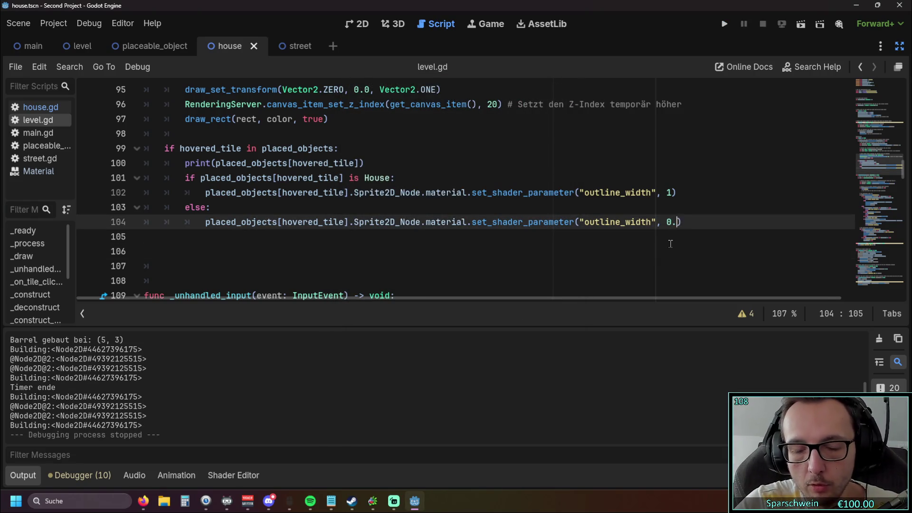
{"action": "left_click", "coordinate": [670, 192]}
{"action": "type", "text": ".0"}
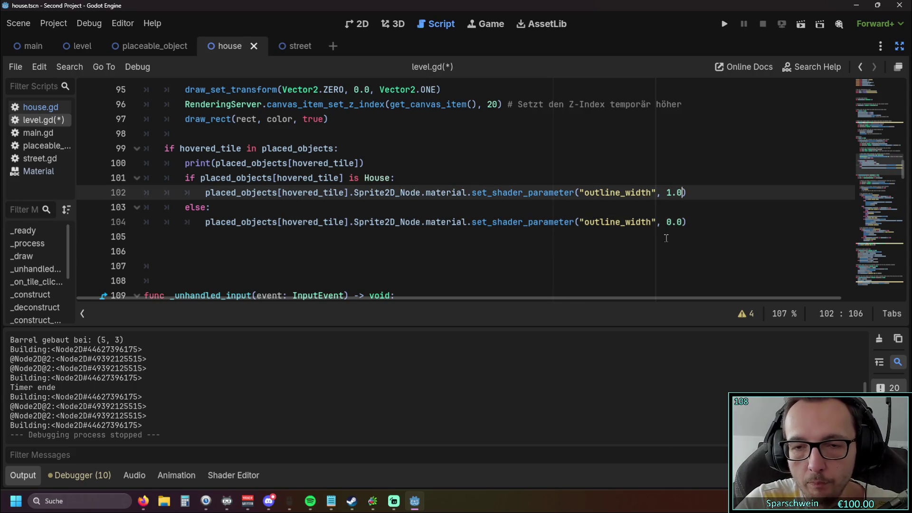
{"action": "left_click", "coordinate": [648, 253]}
Playtest building barrels at (3,3) and (5,3), collecting gold, adding a third barrel, then stop
{"action": "left_click", "coordinate": [724, 23]}
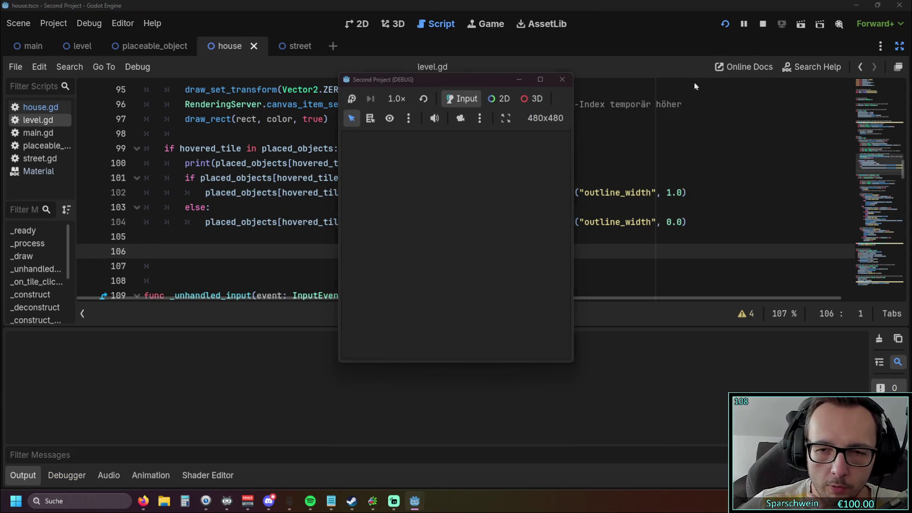
{"action": "left_click", "coordinate": [428, 342]}
{"action": "left_click", "coordinate": [436, 240]}
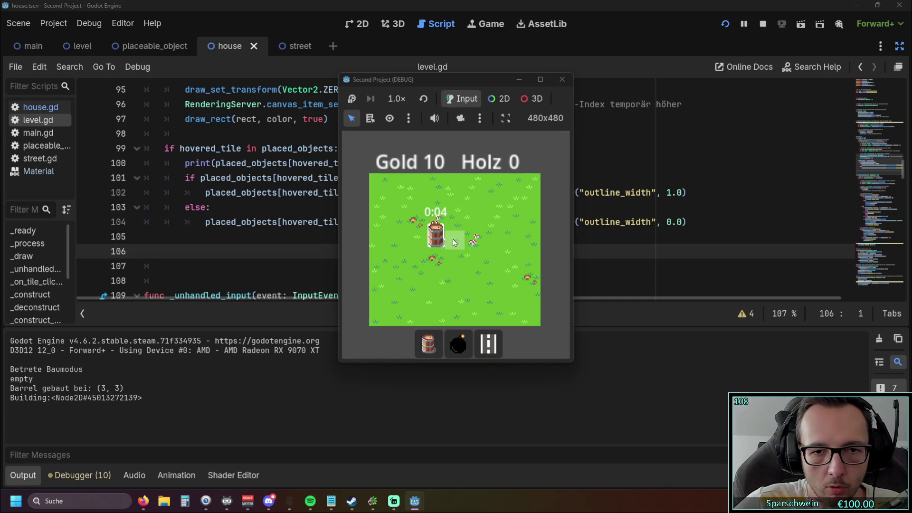
{"action": "left_click", "coordinate": [428, 343]}
{"action": "left_click", "coordinate": [474, 239]}
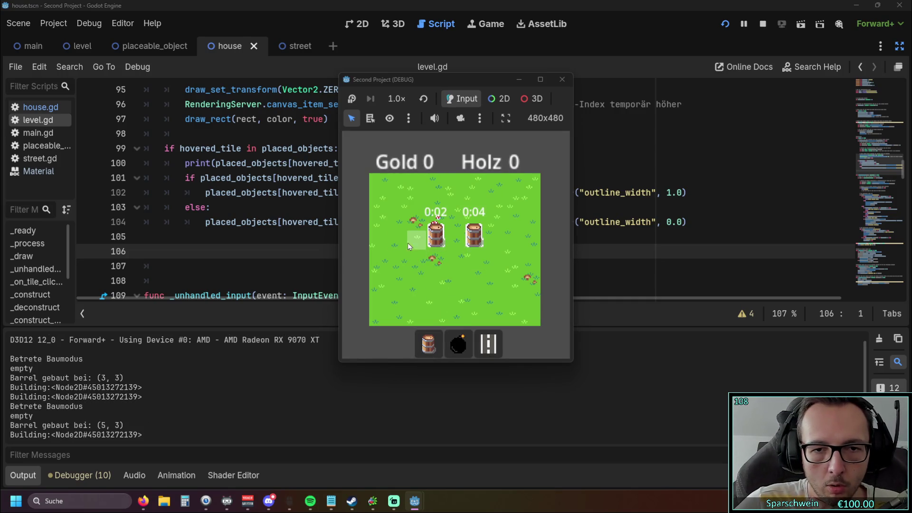
{"action": "left_click", "coordinate": [440, 262]}
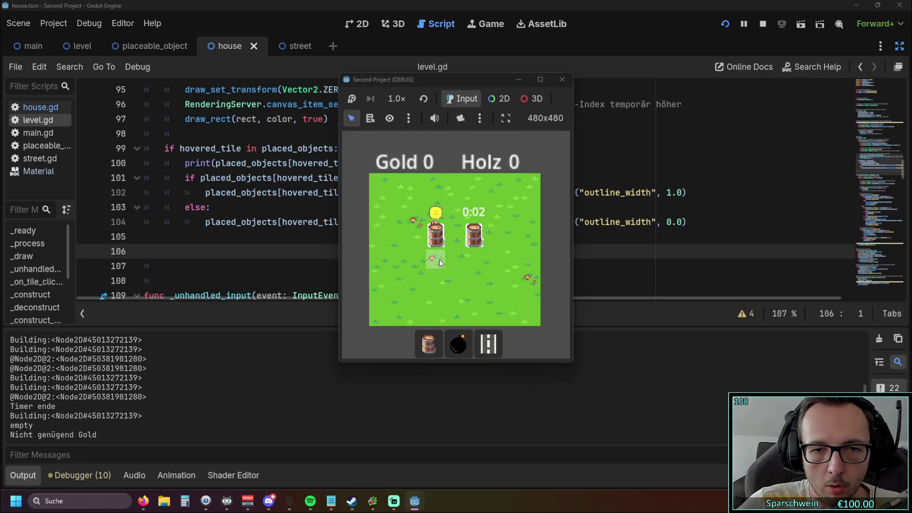
{"action": "left_click", "coordinate": [436, 238]}
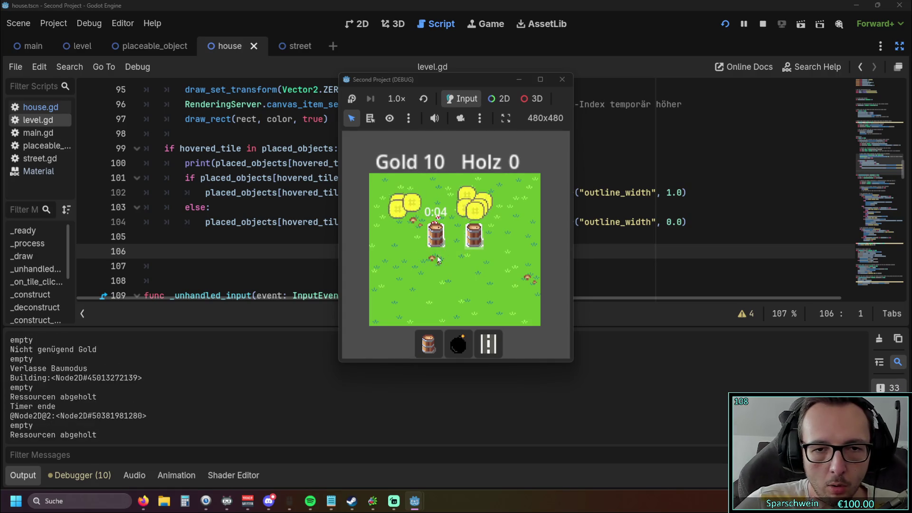
{"action": "left_click", "coordinate": [428, 343]}
{"action": "left_click", "coordinate": [454, 235]}
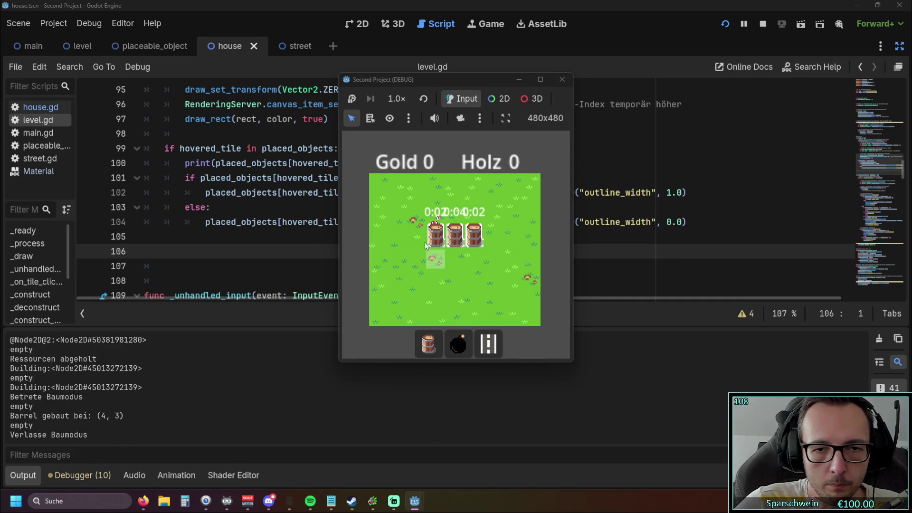
{"action": "left_click", "coordinate": [561, 79]}
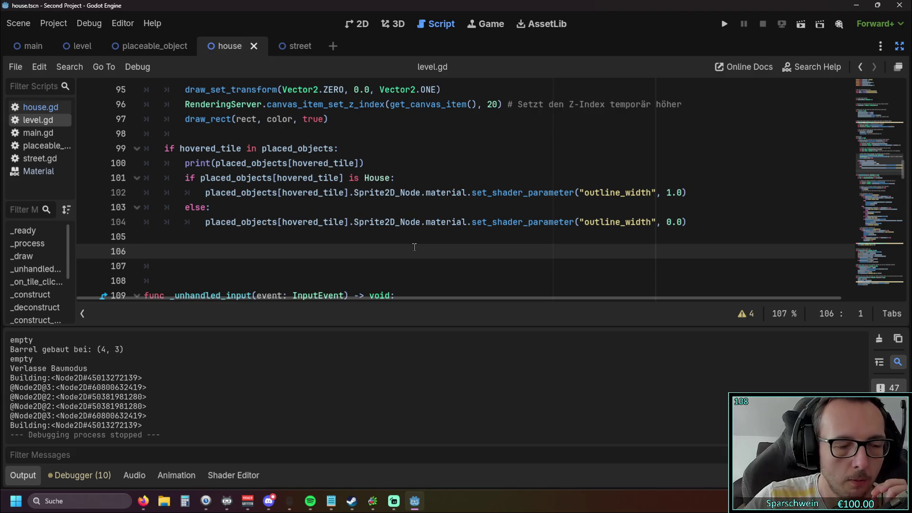
Run the game again and place barrels at tiles (3,4) and (5,4)
{"action": "left_click", "coordinate": [724, 24]}
{"action": "left_click", "coordinate": [428, 343]}
{"action": "left_click", "coordinate": [437, 255]}
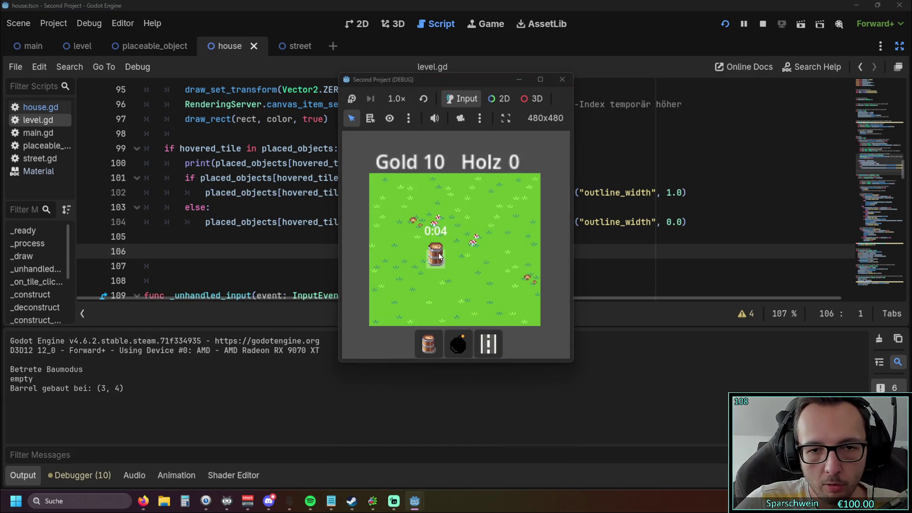
{"action": "left_click", "coordinate": [477, 255]}
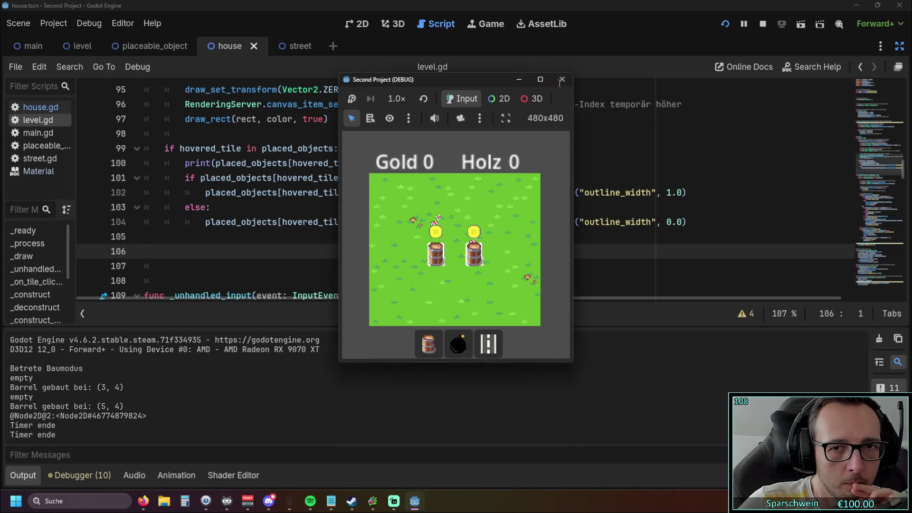
Restart, place a barrel at (2,4), try collecting it early, then stop the game
{"action": "key", "text": "F5"}
{"action": "left_click", "coordinate": [422, 342]}
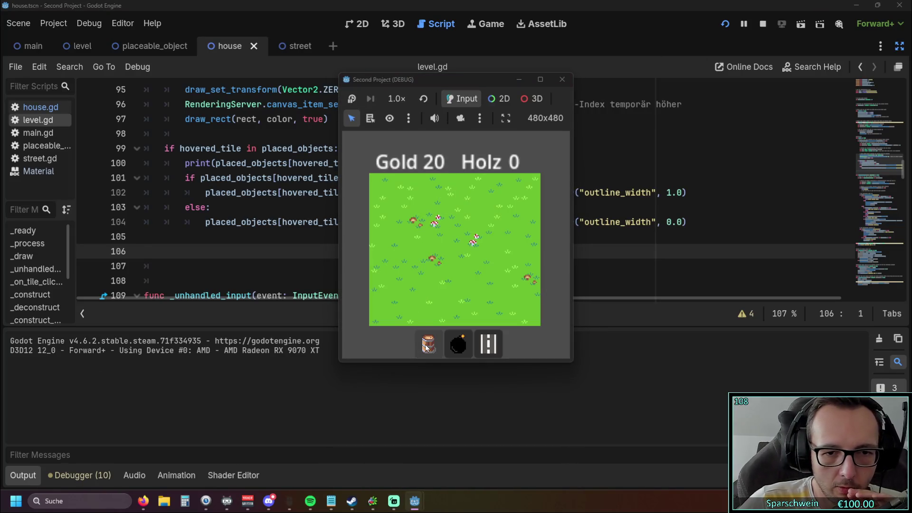
{"action": "left_click", "coordinate": [409, 256]}
{"action": "left_click", "coordinate": [411, 257]}
{"action": "left_click", "coordinate": [413, 259]}
{"action": "left_click", "coordinate": [416, 261]}
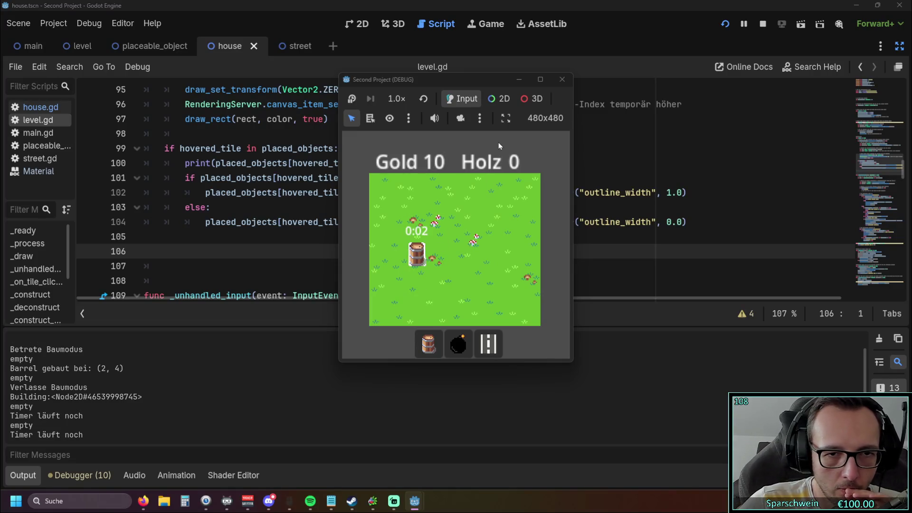
{"action": "left_click", "coordinate": [562, 79]}
{"action": "scroll", "coordinate": [507, 180], "scroll_direction": "up", "scroll_amount": 15}
{"action": "scroll", "coordinate": [507, 180], "scroll_direction": "up", "scroll_amount": 13}
Change the starting gold on line 16 to 200
{"action": "scroll", "coordinate": [333, 180], "scroll_direction": "down", "scroll_amount": 3}
{"action": "left_click", "coordinate": [252, 177]}
{"action": "type", "text": "00"}
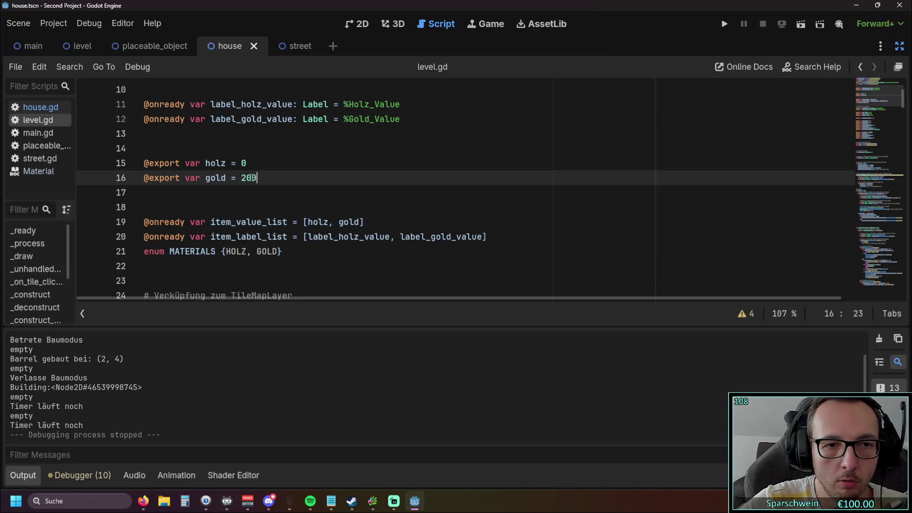
Run the game and build a barrel at (2,4) and a bomb at (4,4)
{"action": "left_click", "coordinate": [722, 24]}
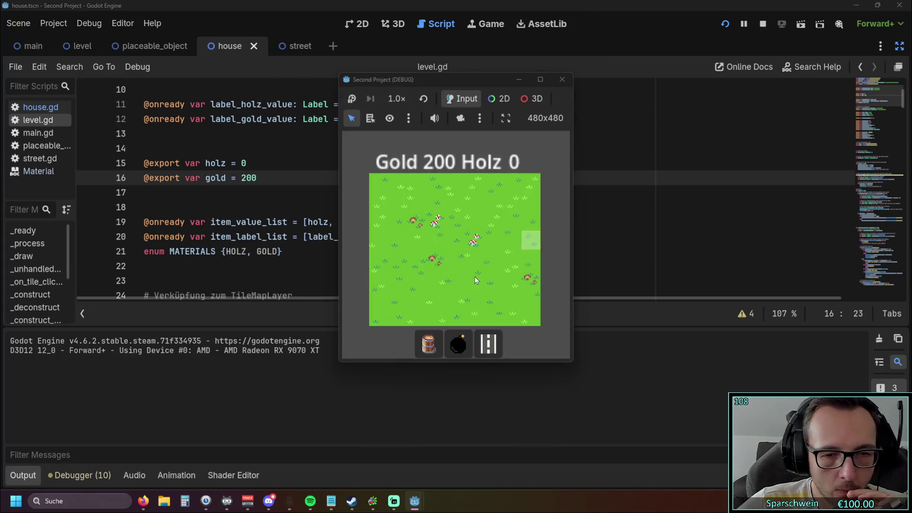
{"action": "left_click", "coordinate": [428, 342]}
{"action": "left_click", "coordinate": [411, 259]}
{"action": "left_click", "coordinate": [458, 343]}
{"action": "left_click", "coordinate": [460, 261]}
{"action": "left_click", "coordinate": [478, 258]}
{"action": "left_click", "coordinate": [459, 260]}
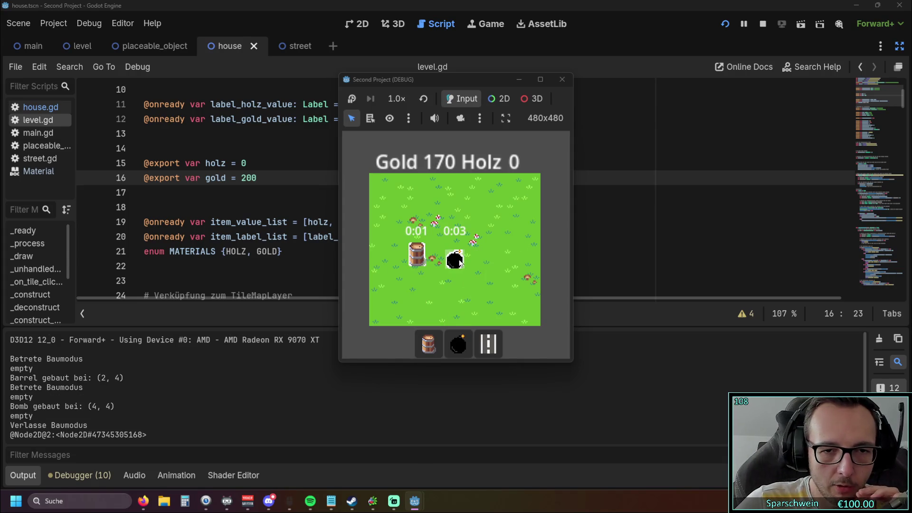
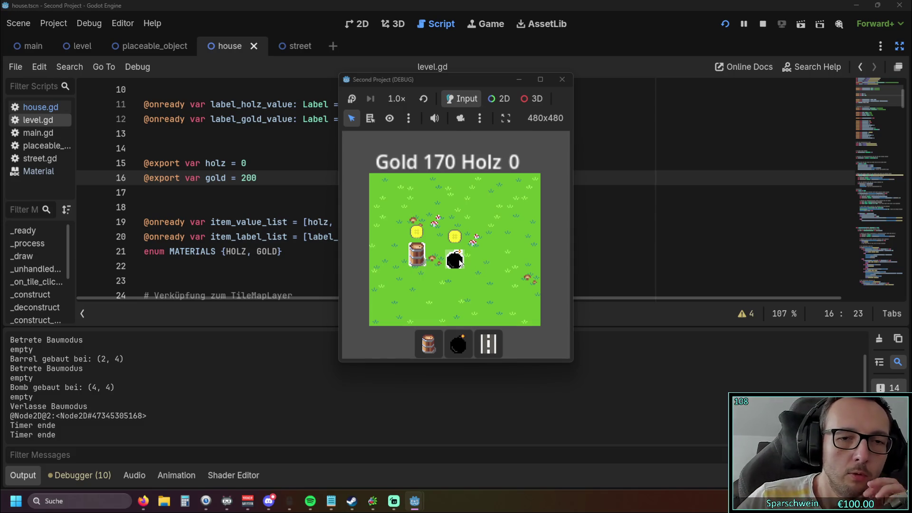
Stop the test run and restore the side docks around the level.gd script
{"action": "left_click", "coordinate": [562, 79]}
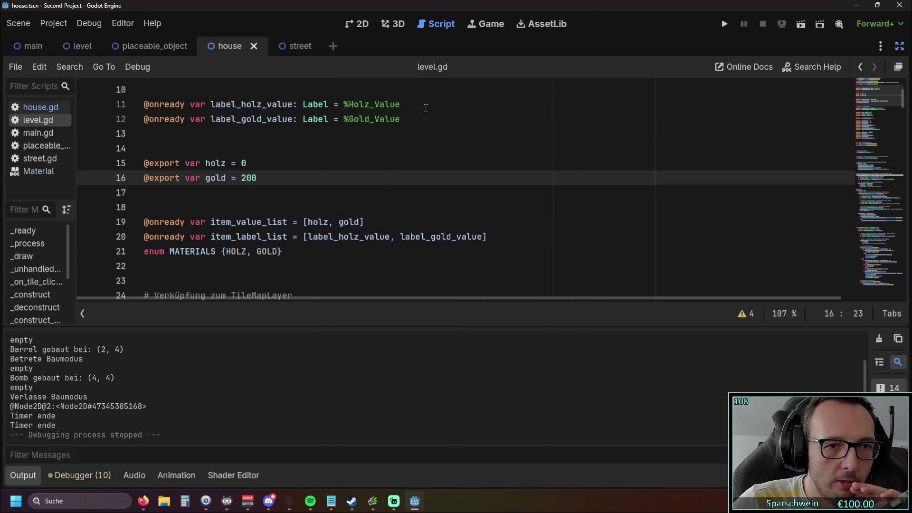
{"action": "scroll", "coordinate": [426, 108], "scroll_direction": "down", "scroll_amount": 8}
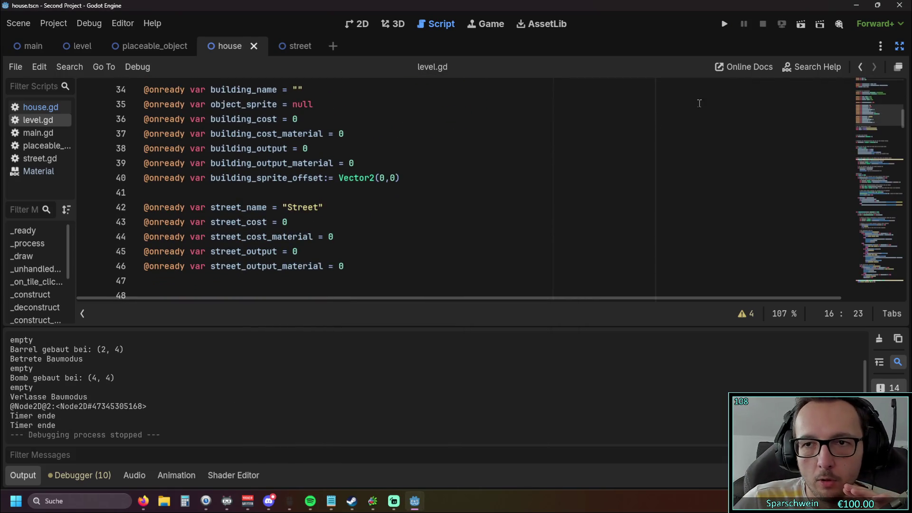
{"action": "left_click", "coordinate": [899, 46]}
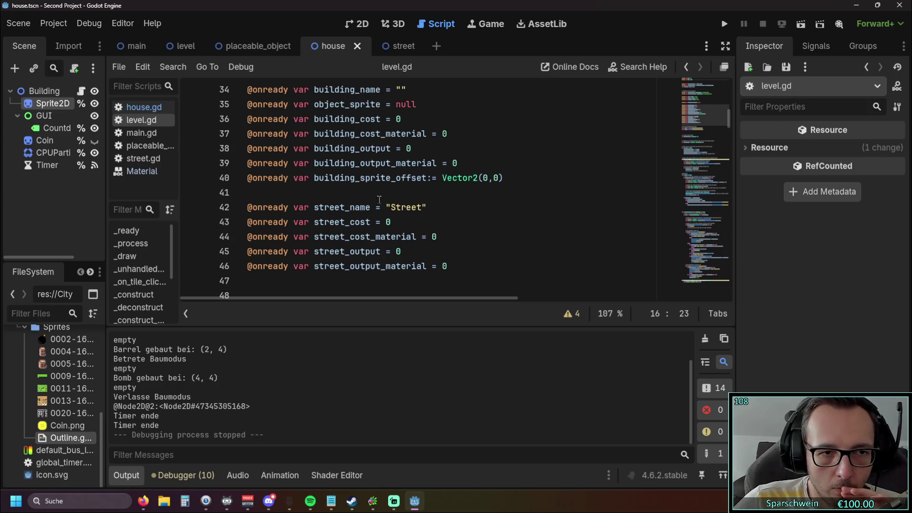
Turn on Local to Scene for the house Sprite2D's outline shader resource
{"action": "left_click", "coordinate": [51, 106]}
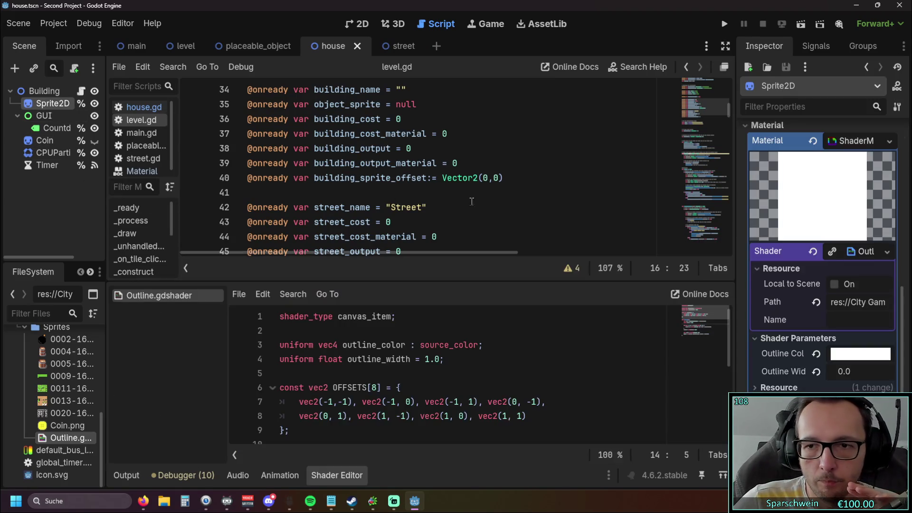
{"action": "scroll", "coordinate": [833, 241], "scroll_direction": "down", "scroll_amount": 2}
{"action": "left_click", "coordinate": [834, 239]}
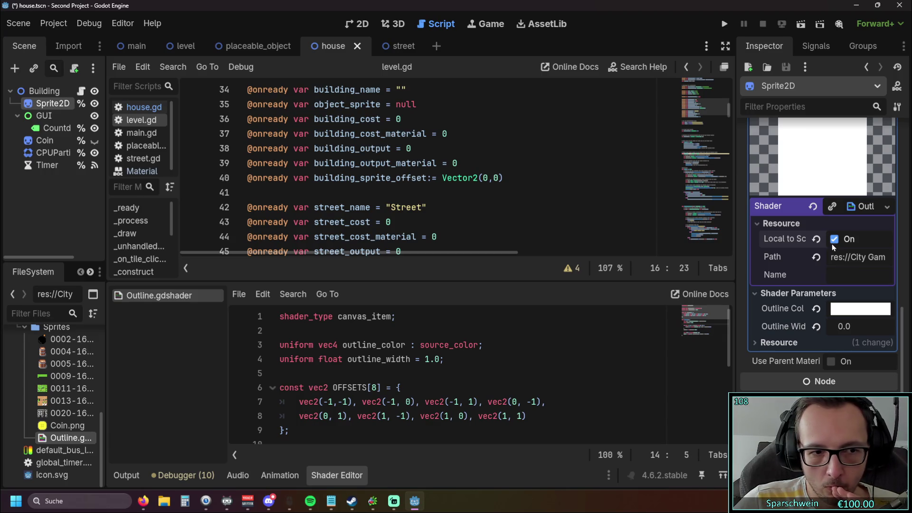
{"action": "scroll", "coordinate": [754, 258], "scroll_direction": "up", "scroll_amount": 2}
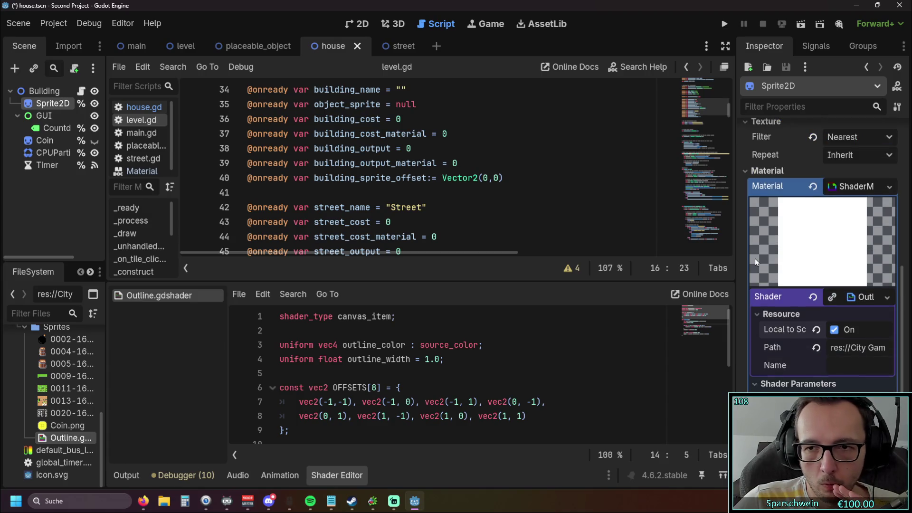
{"action": "scroll", "coordinate": [754, 258], "scroll_direction": "down", "scroll_amount": 2}
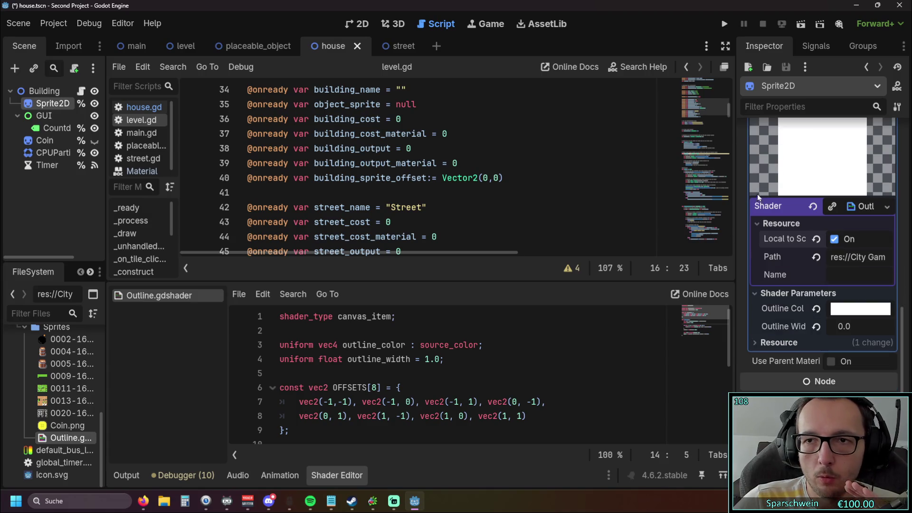
{"action": "left_click", "coordinate": [724, 23]}
{"action": "left_click", "coordinate": [428, 343]}
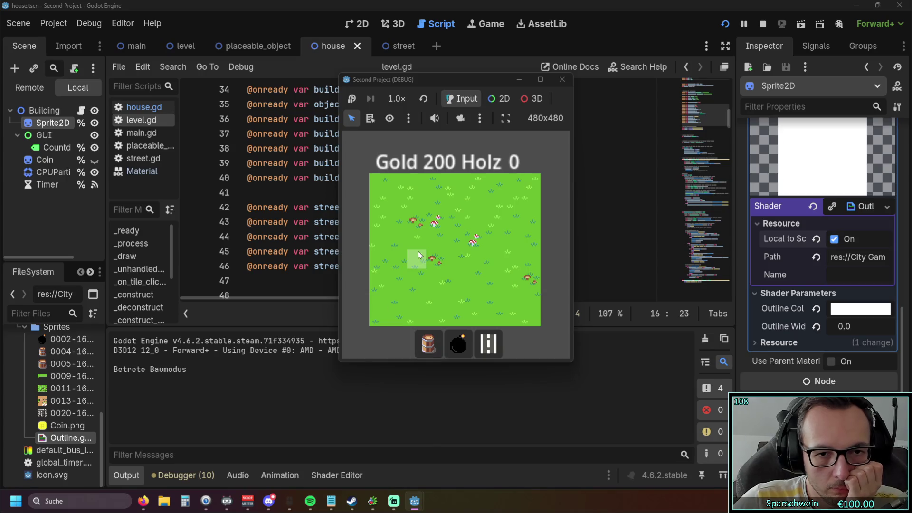
{"action": "left_click", "coordinate": [418, 254]}
{"action": "left_click", "coordinate": [417, 259]}
{"action": "left_click", "coordinate": [417, 259]}
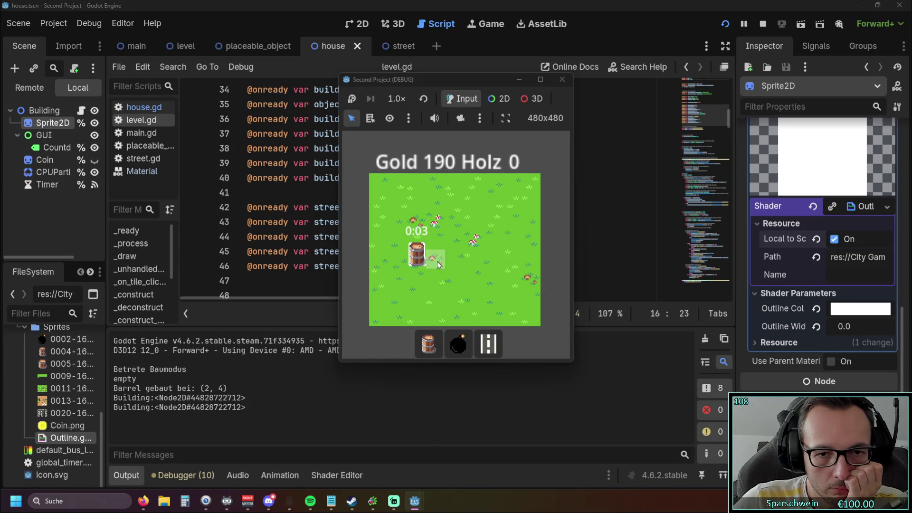
{"action": "left_click", "coordinate": [459, 343]}
{"action": "left_click", "coordinate": [463, 254]}
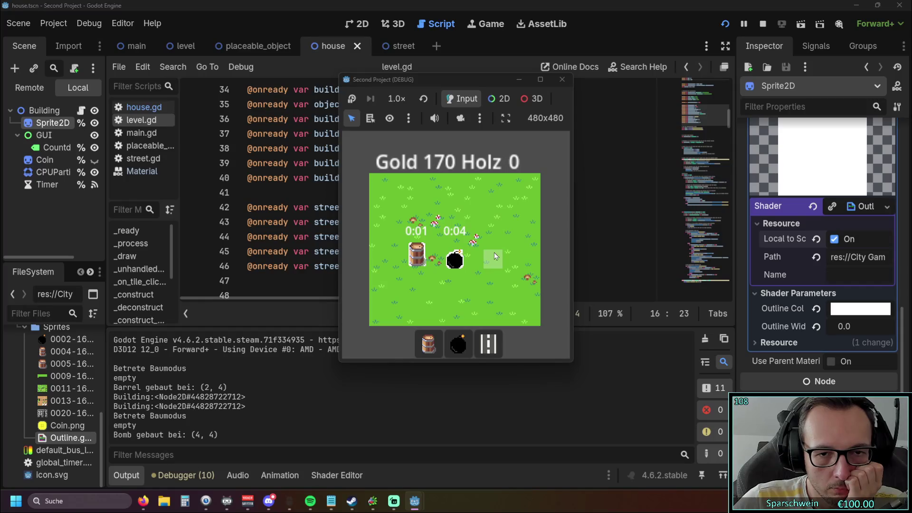
{"action": "left_click", "coordinate": [558, 84]}
{"action": "key", "text": "F5"}
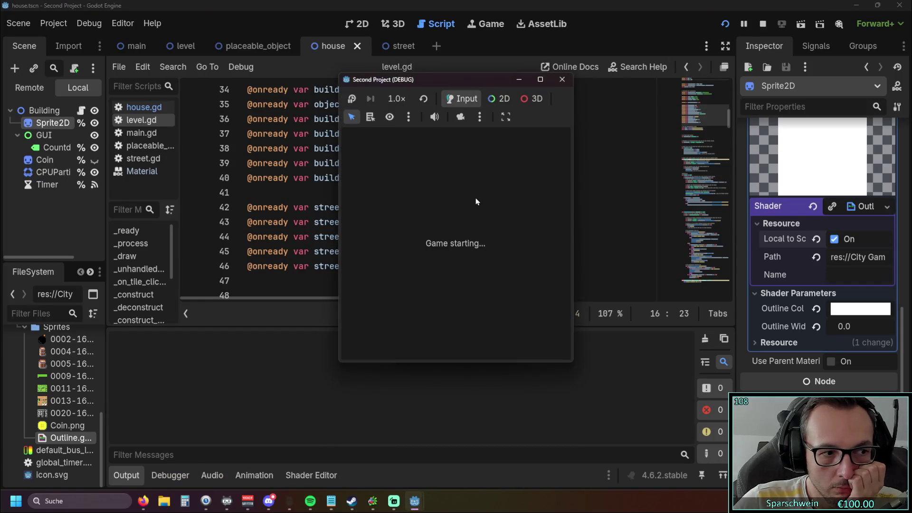
{"action": "left_click", "coordinate": [458, 343]}
{"action": "left_click", "coordinate": [431, 255]}
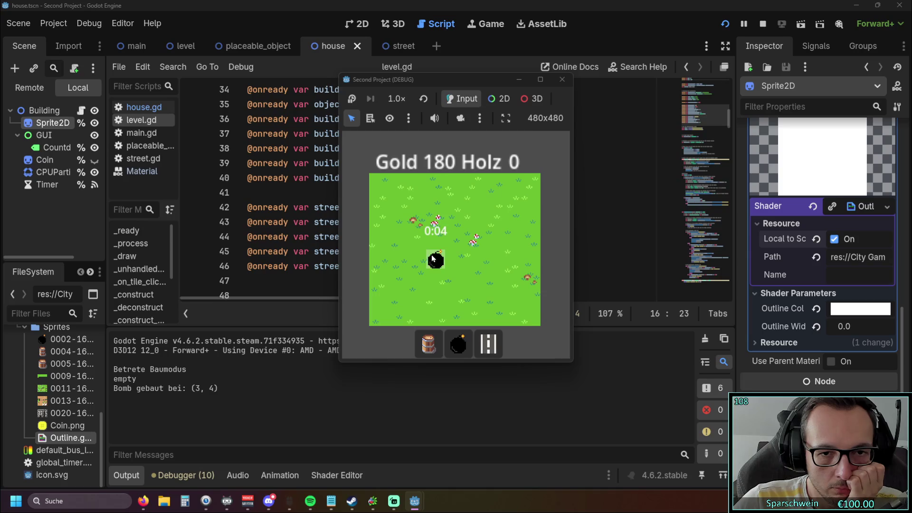
{"action": "left_click", "coordinate": [429, 343]}
{"action": "left_click", "coordinate": [472, 256]}
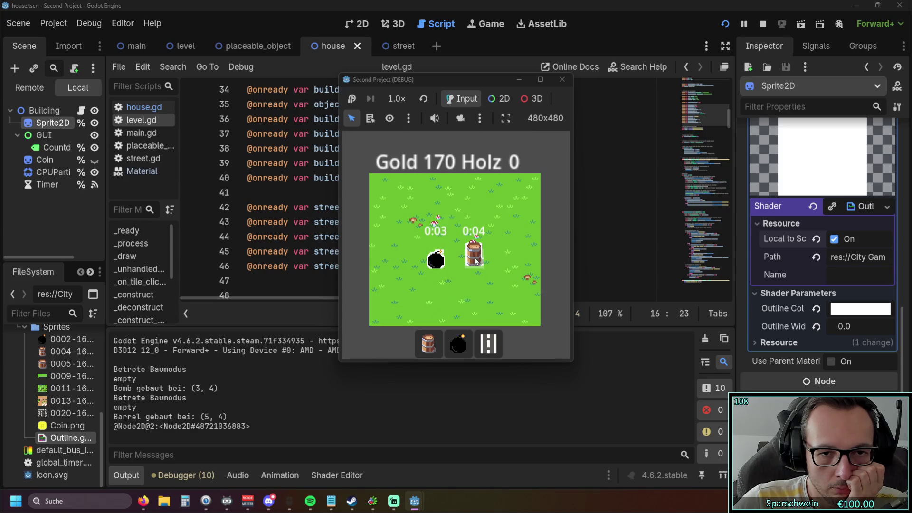
{"action": "left_click", "coordinate": [562, 79]}
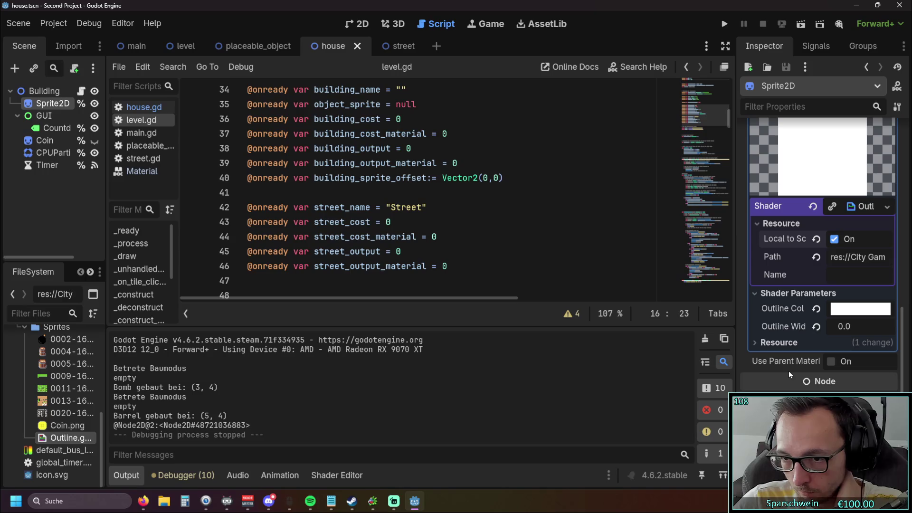
{"action": "mouse_move", "coordinate": [778, 364]}
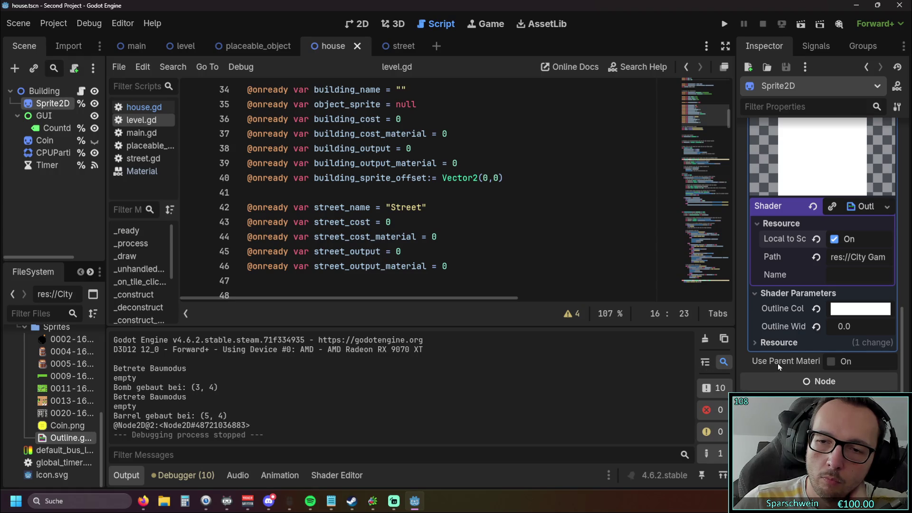
Enable Use Parent Material on the house sprite and launch a test run
{"action": "scroll", "coordinate": [745, 360], "scroll_direction": "up", "scroll_amount": 3}
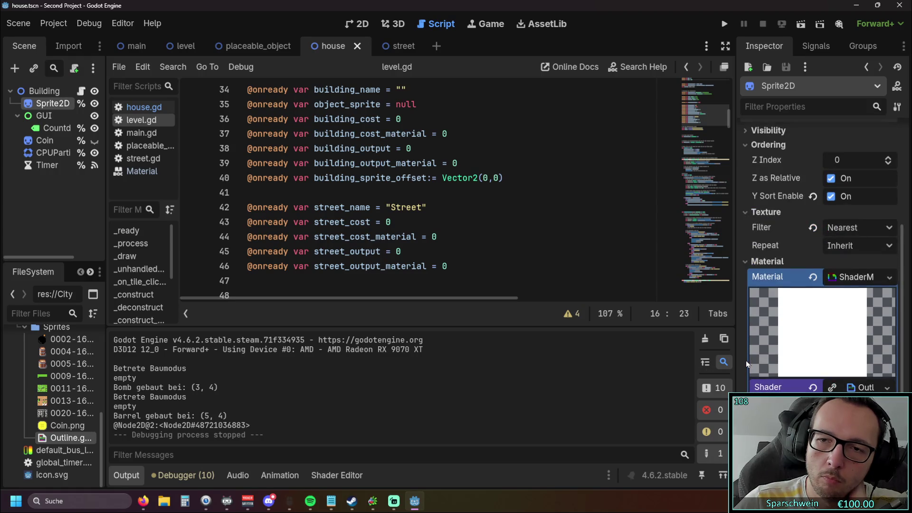
{"action": "scroll", "coordinate": [745, 360], "scroll_direction": "up", "scroll_amount": 3}
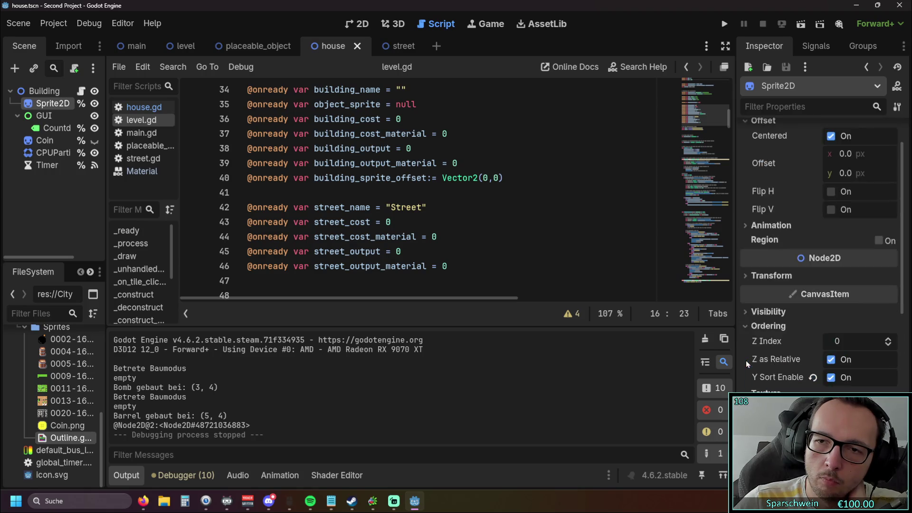
{"action": "scroll", "coordinate": [745, 360], "scroll_direction": "down", "scroll_amount": 5}
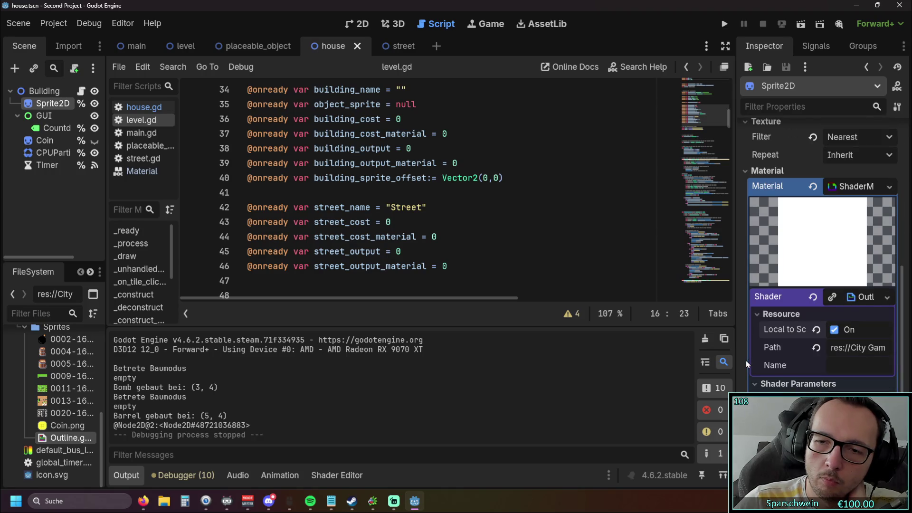
{"action": "scroll", "coordinate": [746, 360], "scroll_direction": "down", "scroll_amount": 1}
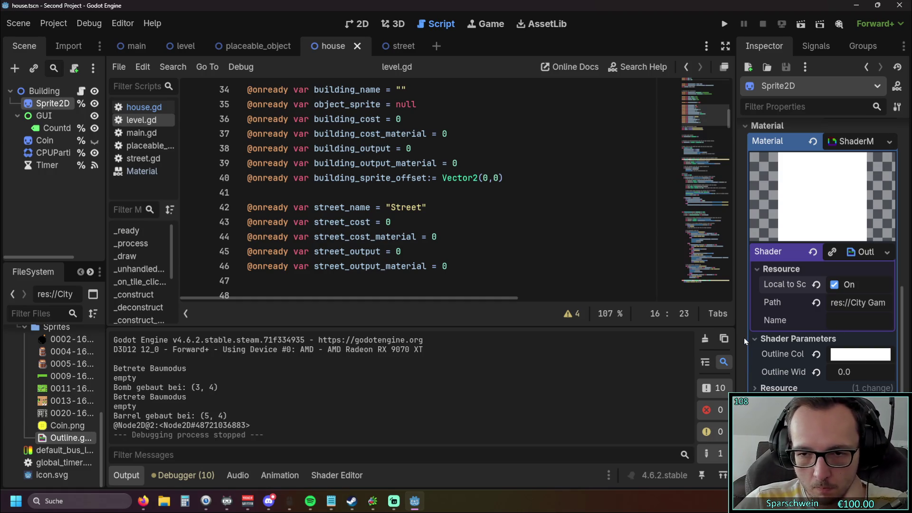
{"action": "scroll", "coordinate": [796, 364], "scroll_direction": "down", "scroll_amount": 1}
{"action": "left_click", "coordinate": [831, 362]}
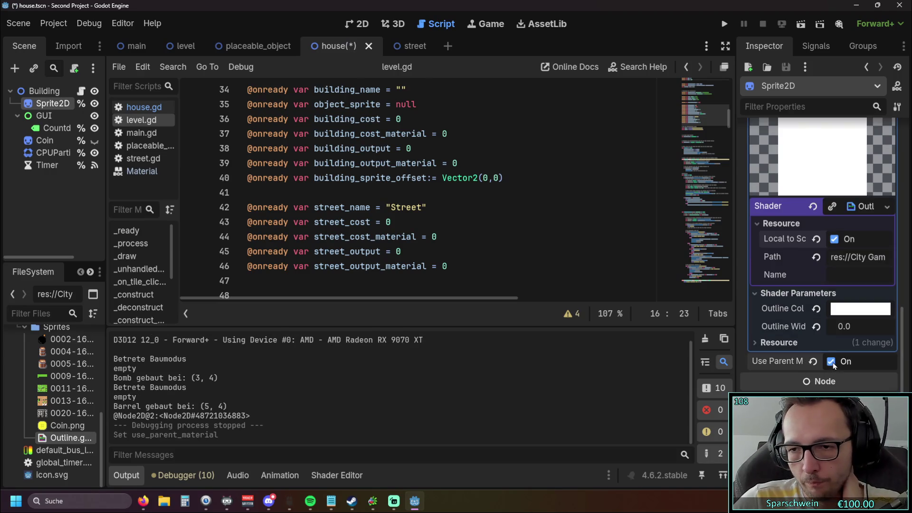
{"action": "left_click", "coordinate": [725, 24]}
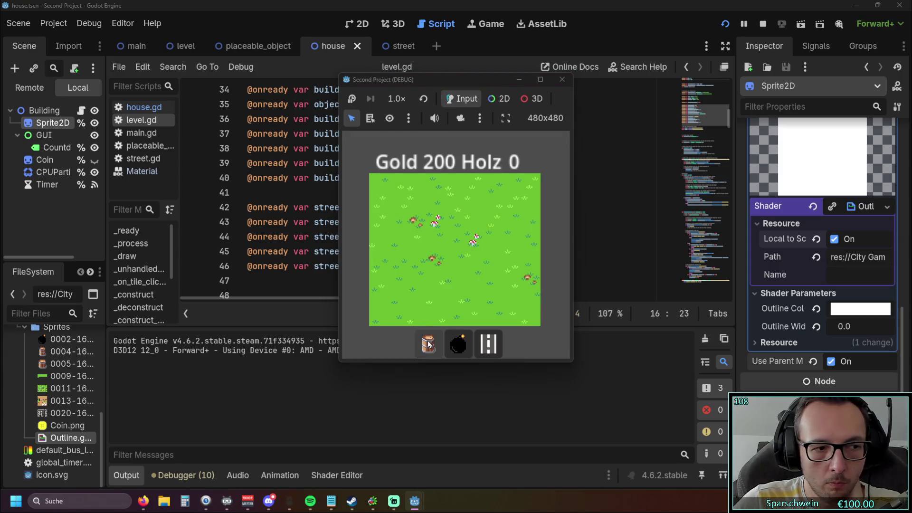
Place a barrel at (2, 4) and a bomb at (4, 4), then stop the game
{"action": "left_click", "coordinate": [426, 256]}
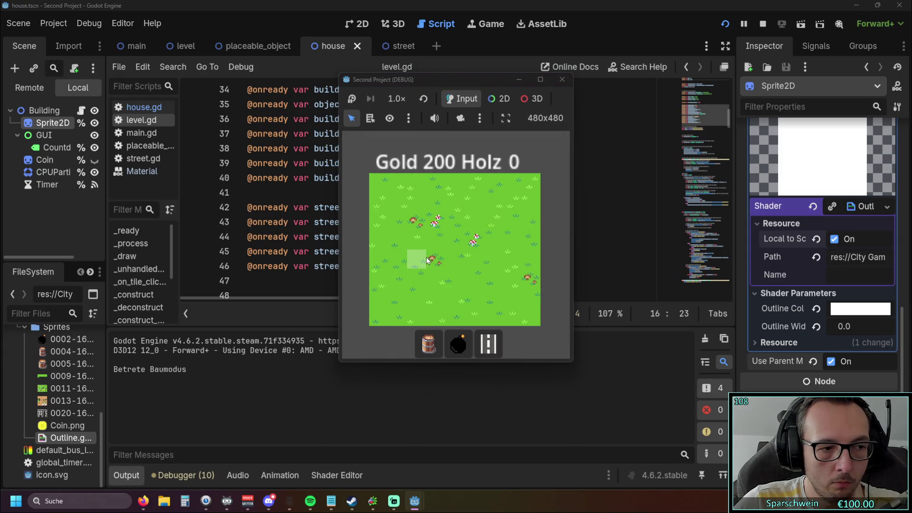
{"action": "left_click", "coordinate": [426, 257]}
{"action": "left_click", "coordinate": [456, 344]}
{"action": "left_click", "coordinate": [456, 261]}
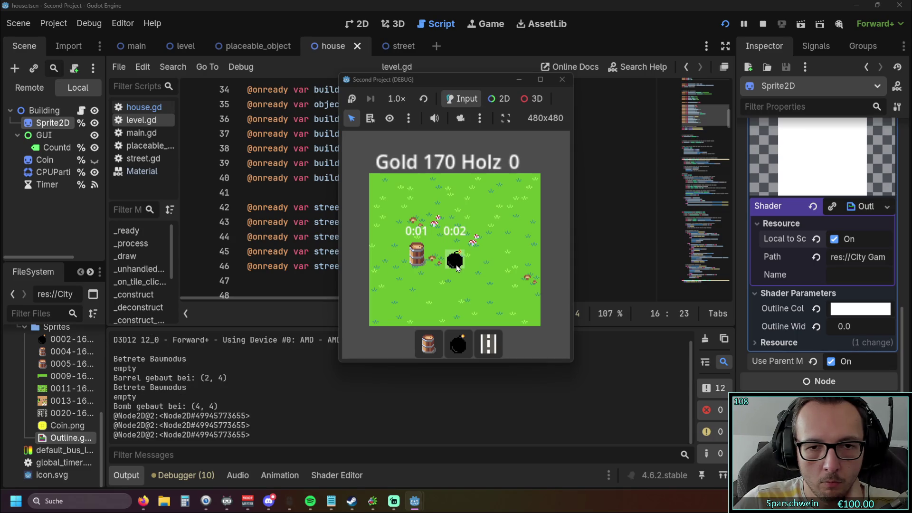
{"action": "left_click", "coordinate": [562, 79]}
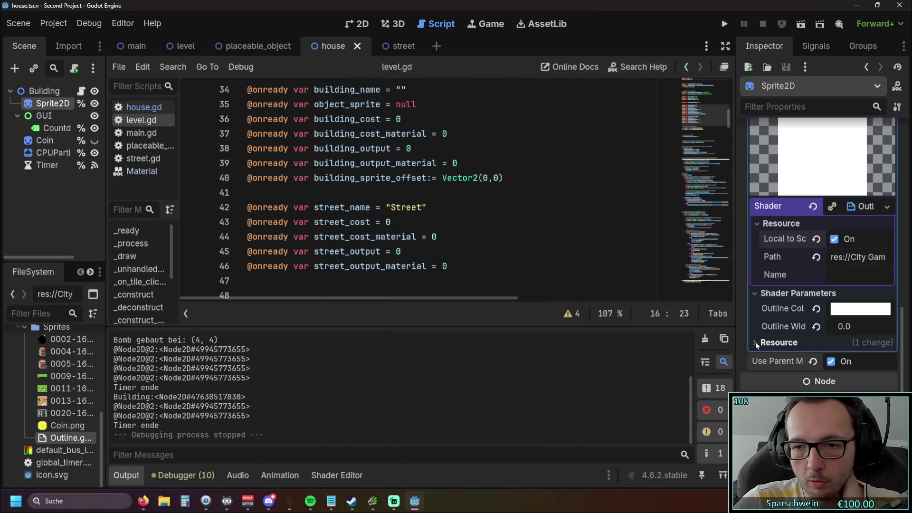
Turn Use Parent Material and the shader's Local to Scene back off
{"action": "left_click", "coordinate": [809, 364]}
{"action": "scroll", "coordinate": [771, 314], "scroll_direction": "up", "scroll_amount": 2}
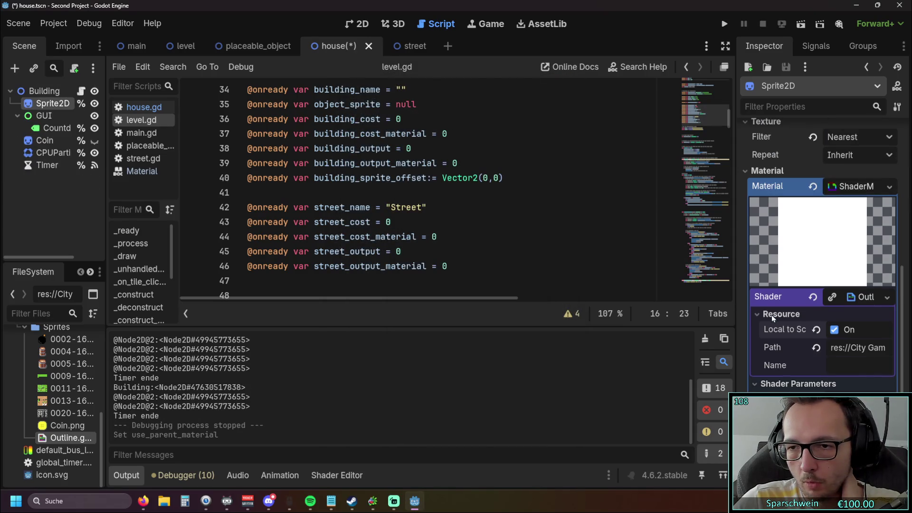
{"action": "left_click", "coordinate": [833, 329]}
{"action": "scroll", "coordinate": [745, 233], "scroll_direction": "down", "scroll_amount": 3}
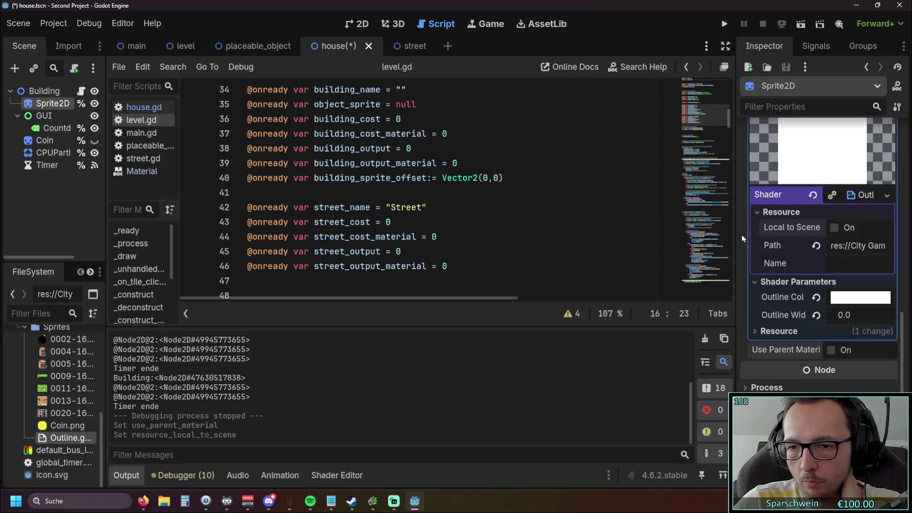
{"action": "scroll", "coordinate": [744, 258], "scroll_direction": "up", "scroll_amount": 4}
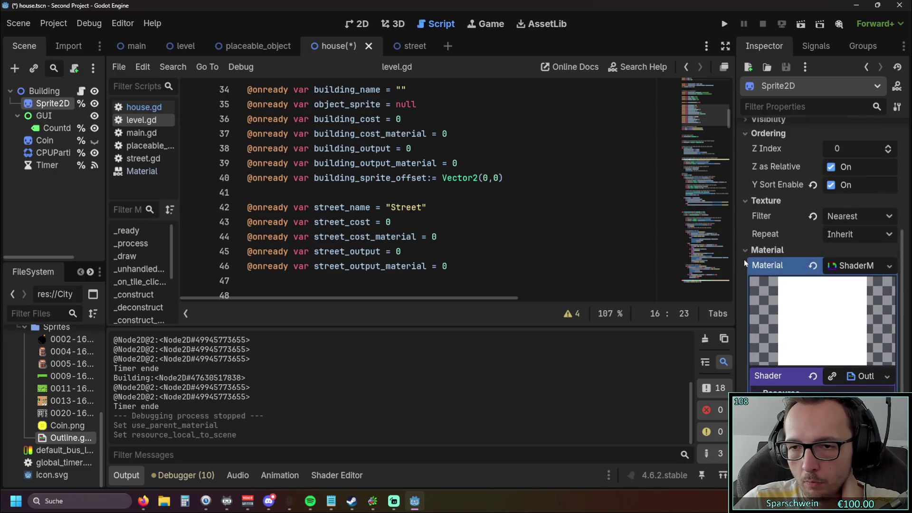
Expand the shader material's parameters, then run the game and pick the barrel
{"action": "left_click", "coordinate": [744, 259]}
{"action": "left_click", "coordinate": [749, 352]}
{"action": "scroll", "coordinate": [749, 285], "scroll_direction": "down", "scroll_amount": 4}
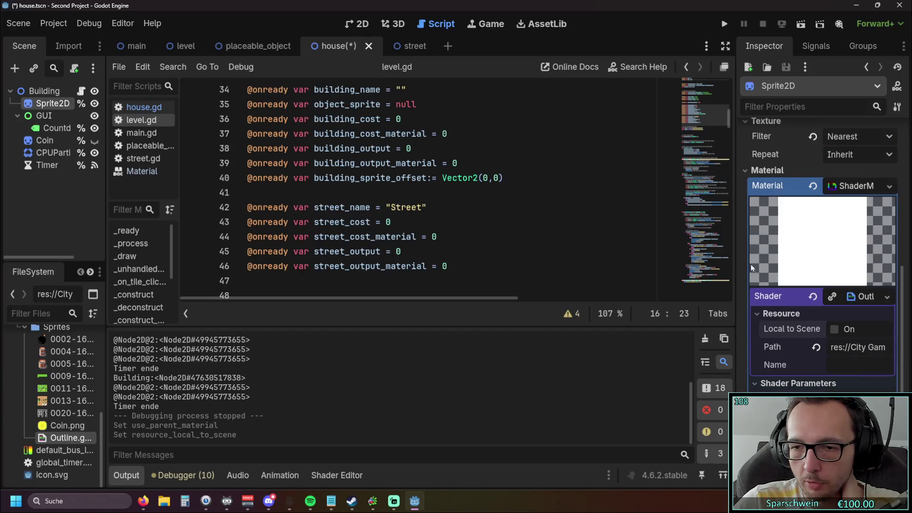
{"action": "scroll", "coordinate": [746, 261], "scroll_direction": "down", "scroll_amount": 2}
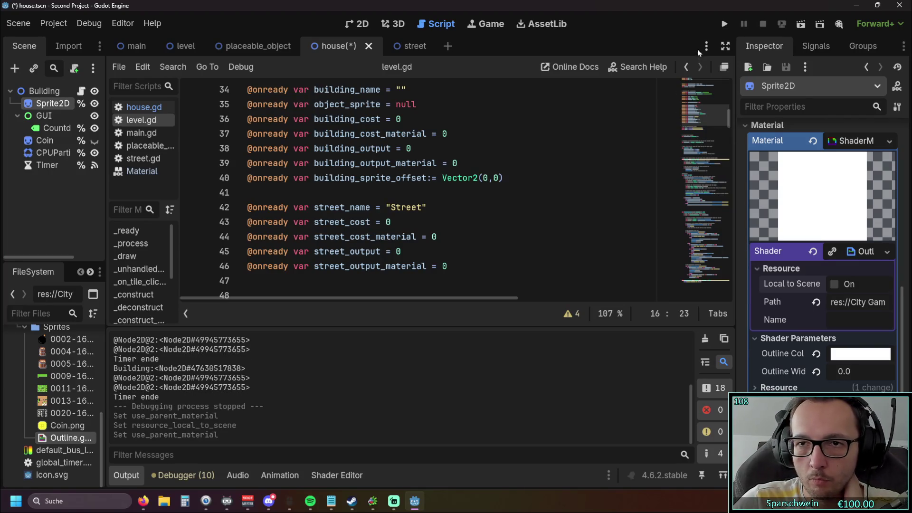
{"action": "left_click", "coordinate": [724, 24]}
{"action": "left_click", "coordinate": [428, 342]}
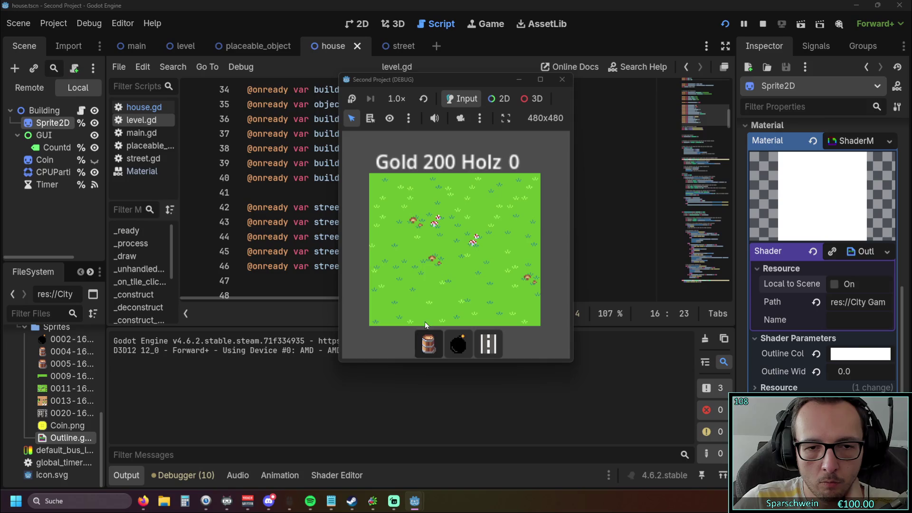
Place a barrel at (2, 4) and a bomb at (4, 4), then stop the game
{"action": "left_click", "coordinate": [425, 266]}
{"action": "left_click", "coordinate": [458, 343]}
{"action": "left_click", "coordinate": [454, 256]}
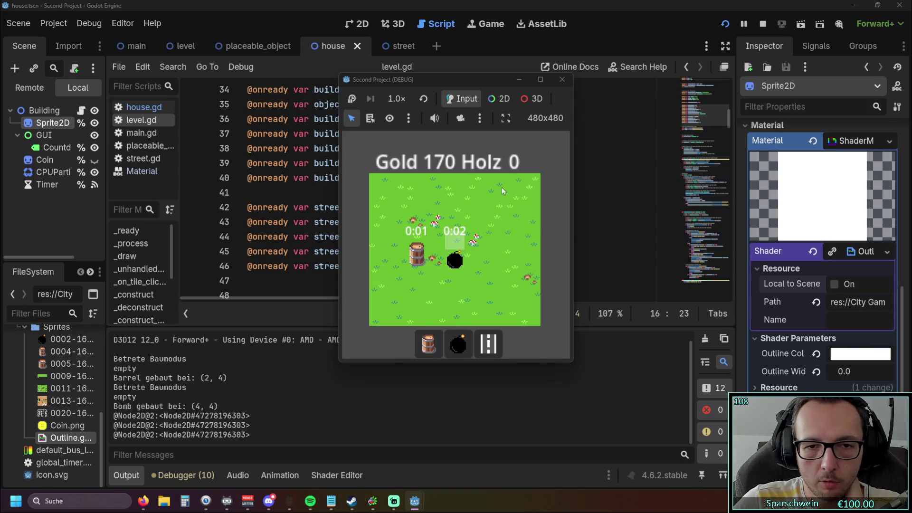
{"action": "left_click", "coordinate": [562, 81]}
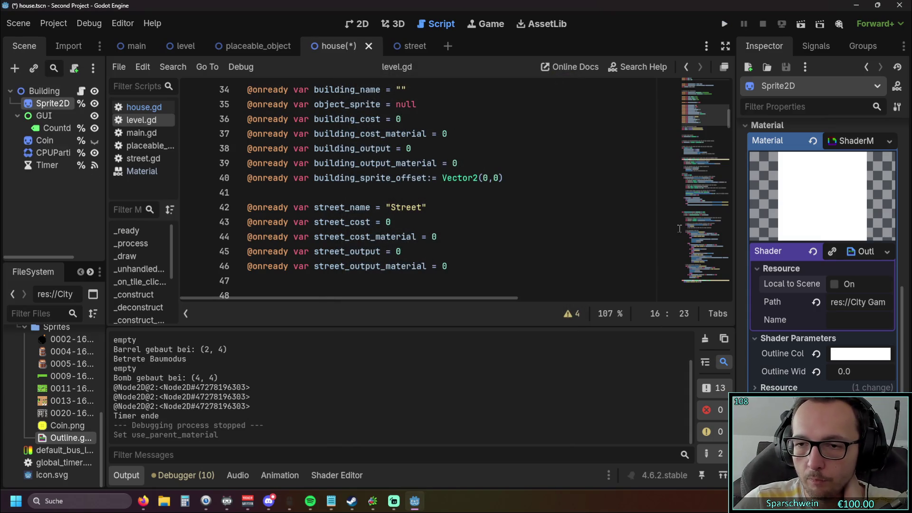
Rerun the game, build a barrel at (3, 3), and stop it again
{"action": "left_click", "coordinate": [730, 23]}
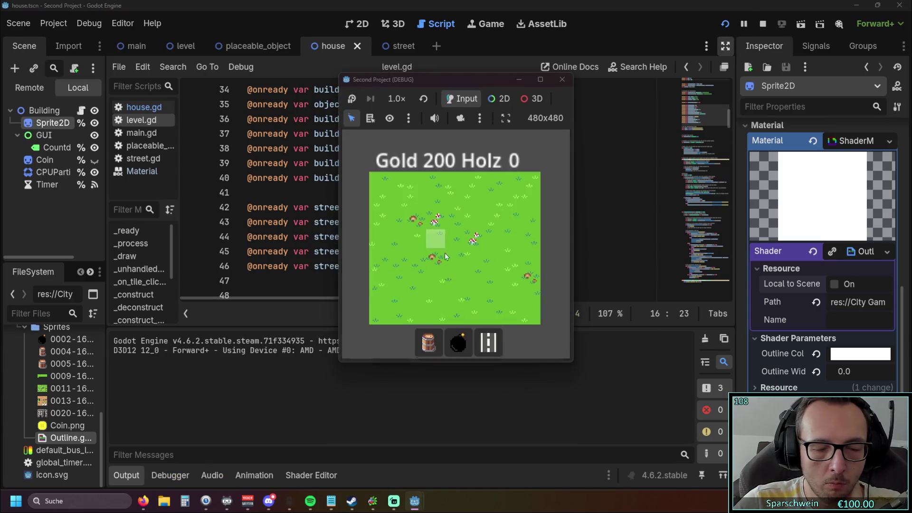
{"action": "left_click", "coordinate": [429, 343]}
{"action": "left_click", "coordinate": [432, 264]}
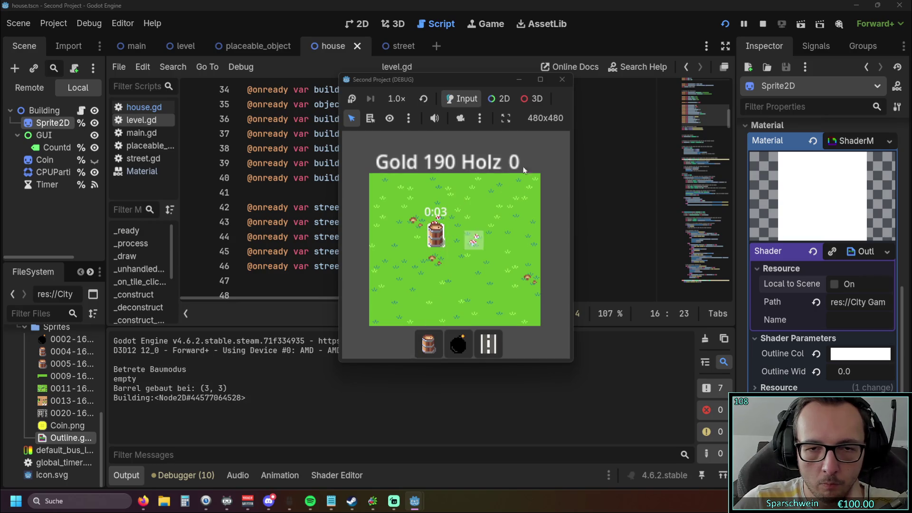
{"action": "left_click", "coordinate": [562, 79]}
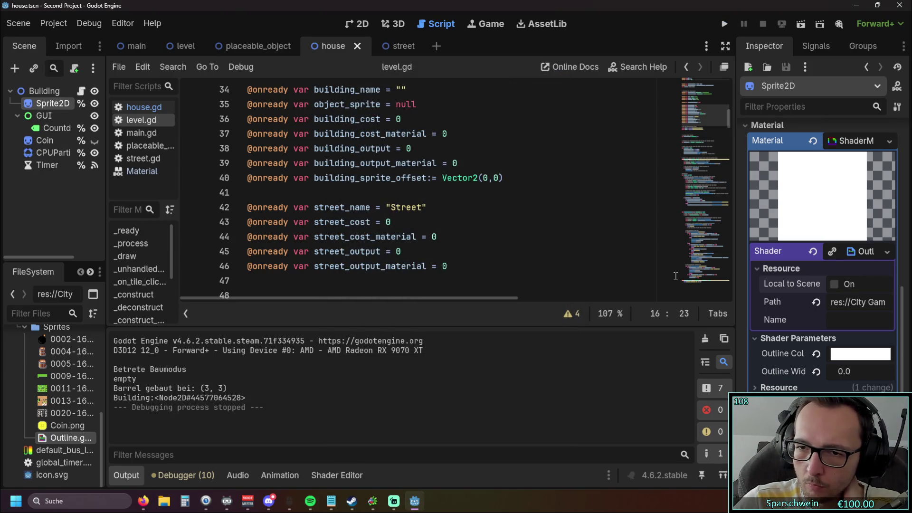
Check the shader resource details and open Outline.gdshader to read its code
{"action": "left_click", "coordinate": [758, 270]}
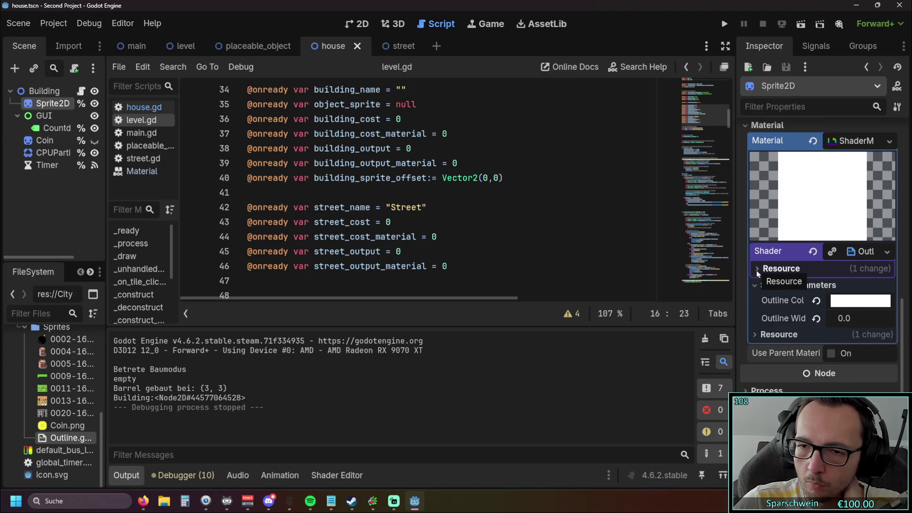
{"action": "left_click", "coordinate": [757, 270]}
{"action": "scroll", "coordinate": [756, 269], "scroll_direction": "up", "scroll_amount": 2}
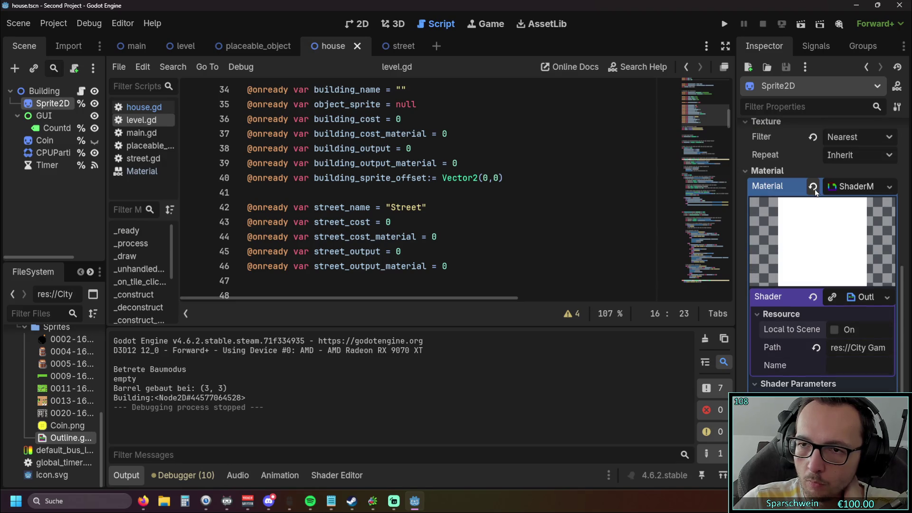
{"action": "scroll", "coordinate": [742, 262], "scroll_direction": "down", "scroll_amount": 2}
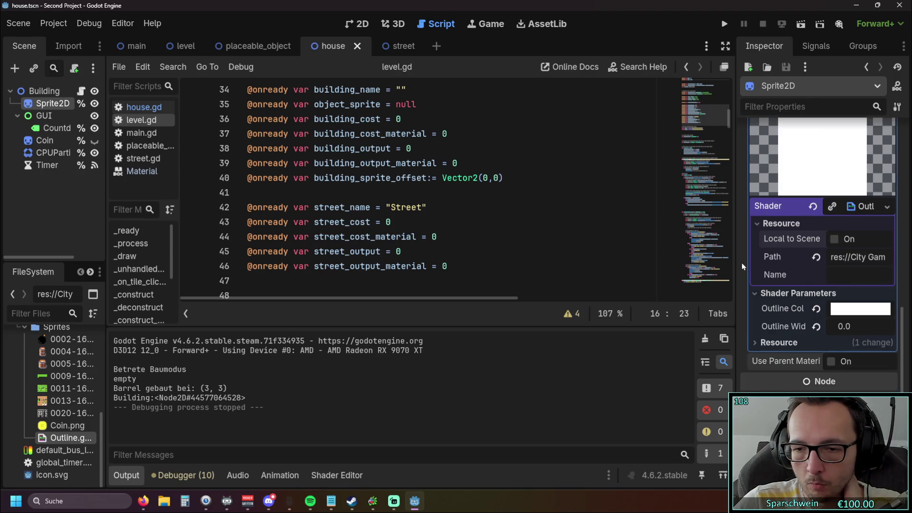
{"action": "scroll", "coordinate": [742, 264], "scroll_direction": "up", "scroll_amount": 1}
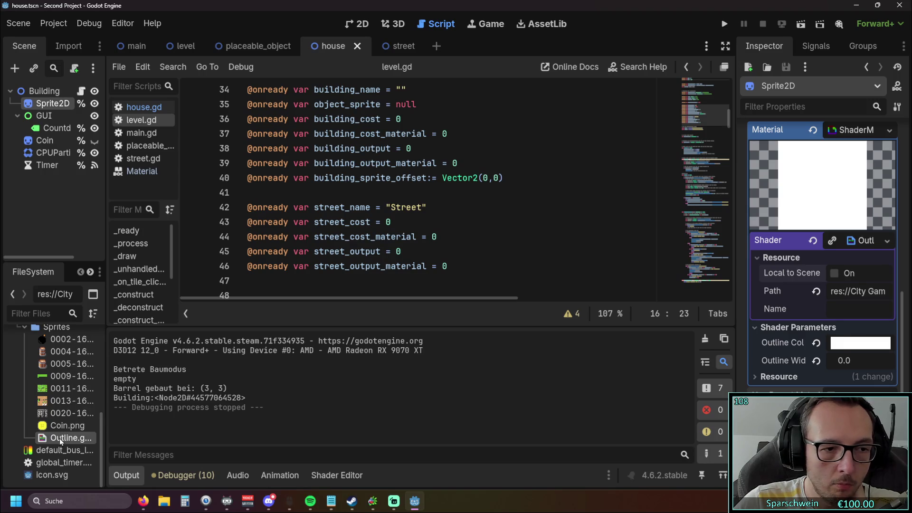
{"action": "double_click", "coordinate": [59, 438]}
{"action": "scroll", "coordinate": [469, 370], "scroll_direction": "down", "scroll_amount": 3}
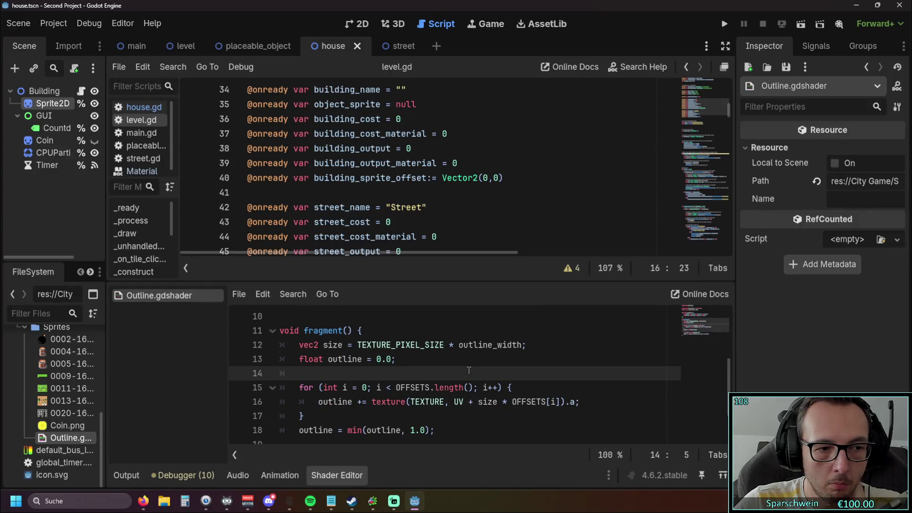
{"action": "scroll", "coordinate": [468, 371], "scroll_direction": "up", "scroll_amount": 3}
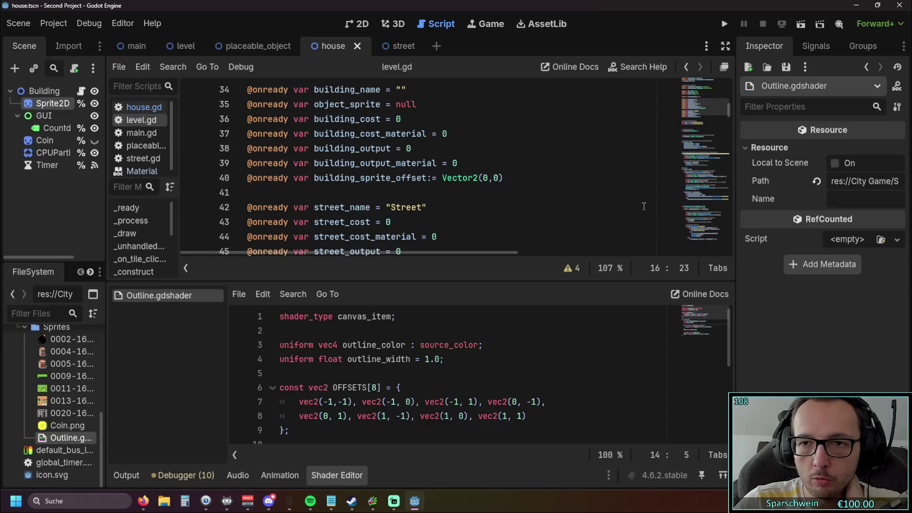
Reselect Sprite2D and expand its ShaderMaterial and shader resource details
{"action": "left_click", "coordinate": [50, 105]}
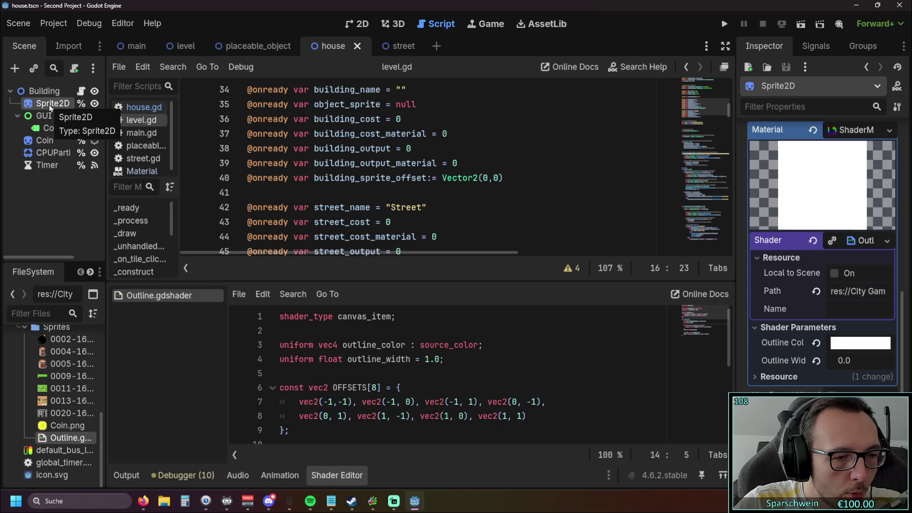
{"action": "left_click", "coordinate": [832, 132]}
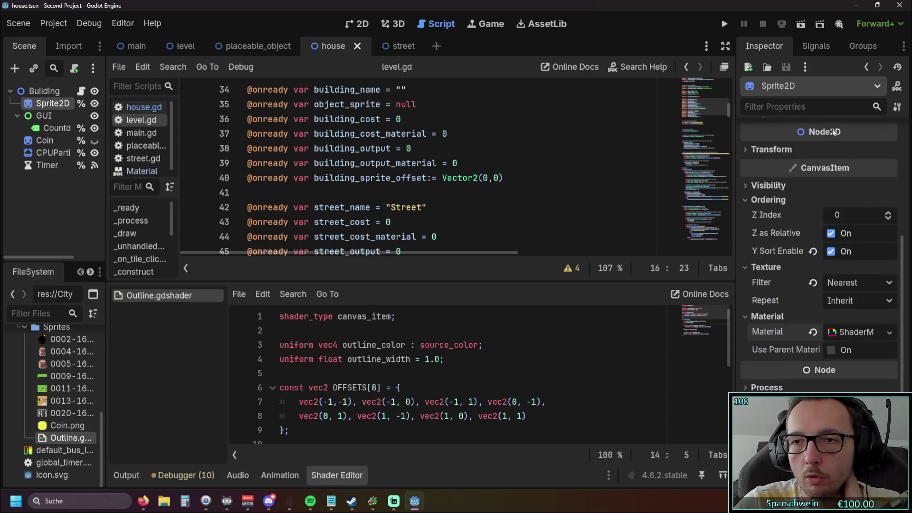
{"action": "left_click", "coordinate": [834, 331]}
{"action": "scroll", "coordinate": [826, 280], "scroll_direction": "down", "scroll_amount": 1}
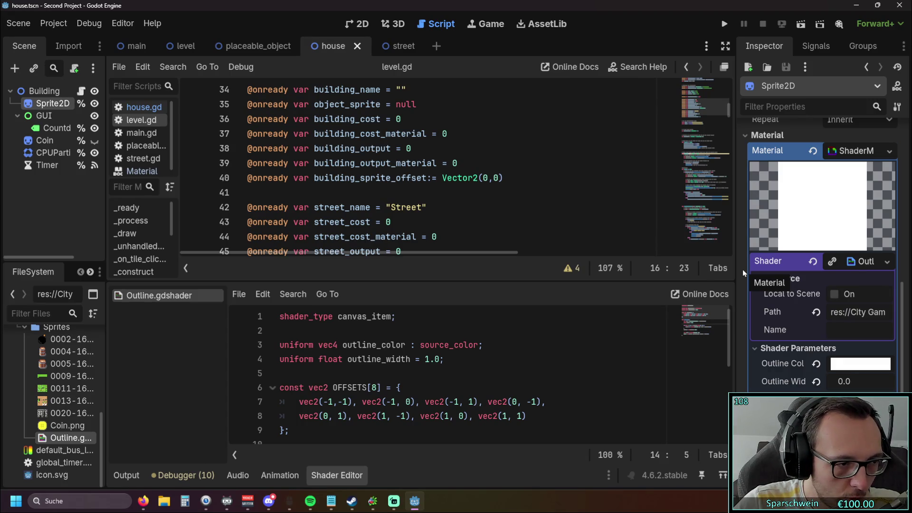
{"action": "left_click", "coordinate": [834, 150]}
{"action": "left_click", "coordinate": [831, 332]}
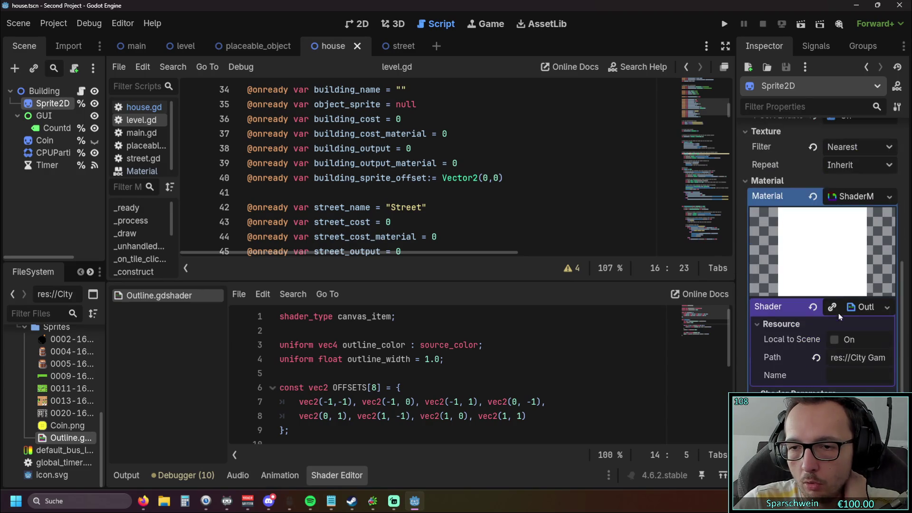
{"action": "left_click", "coordinate": [850, 308]}
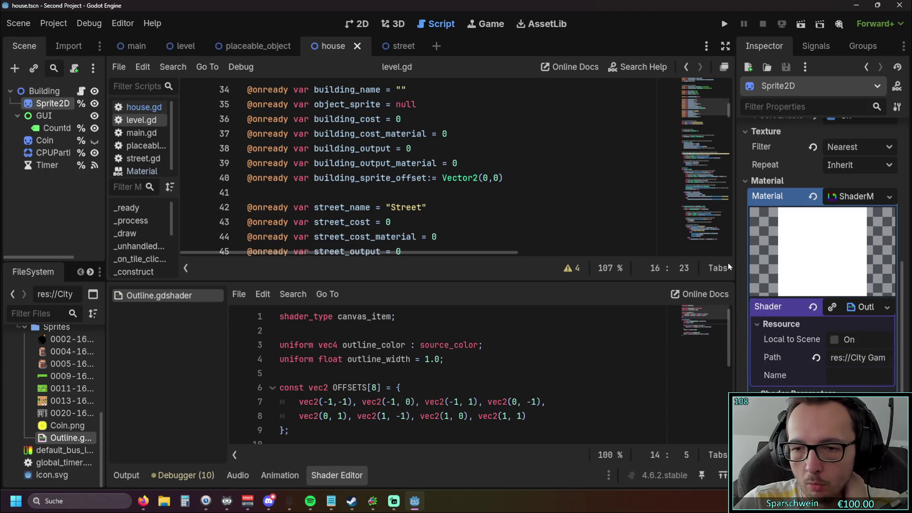
{"action": "scroll", "coordinate": [742, 267], "scroll_direction": "down", "scroll_amount": 2}
Switch on Local to Scene for the ShaderMaterial resource and run the game with F5
{"action": "left_click", "coordinate": [756, 350]}
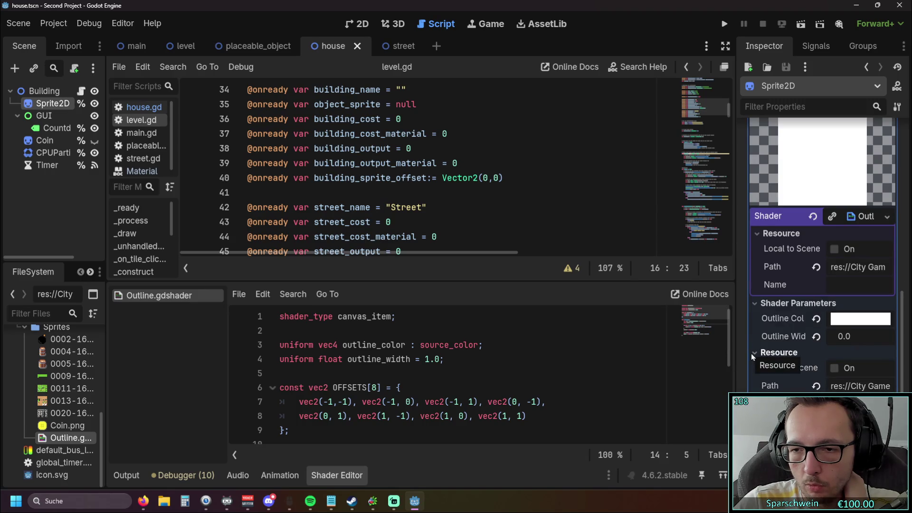
{"action": "left_click", "coordinate": [834, 369]}
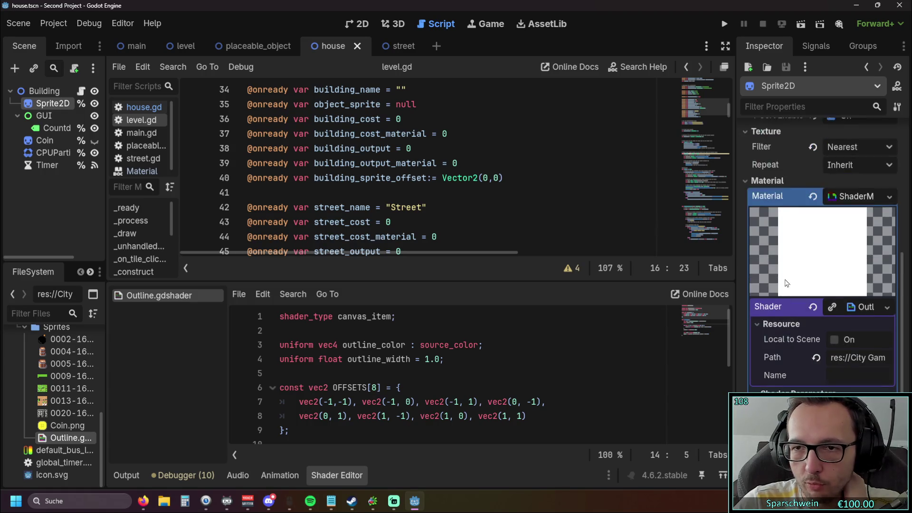
{"action": "left_click", "coordinate": [833, 369]}
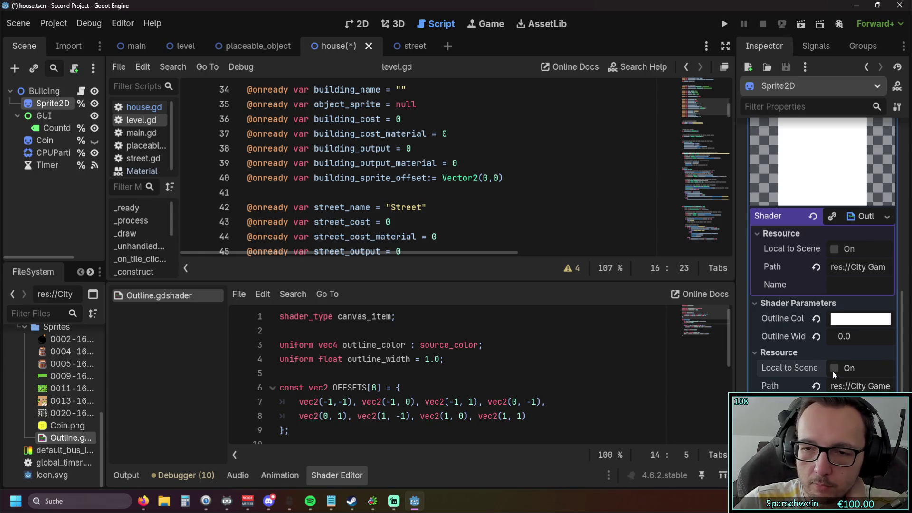
{"action": "left_click", "coordinate": [833, 371]}
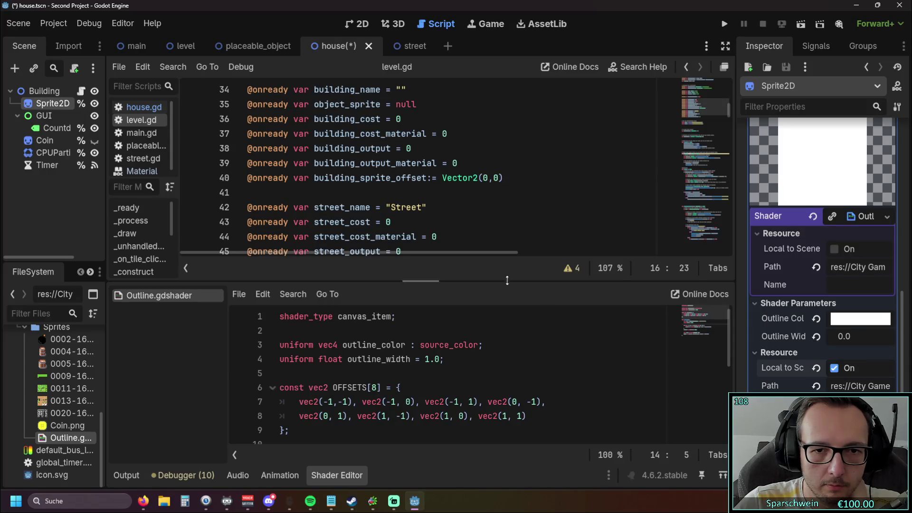
{"action": "key", "text": "F5"}
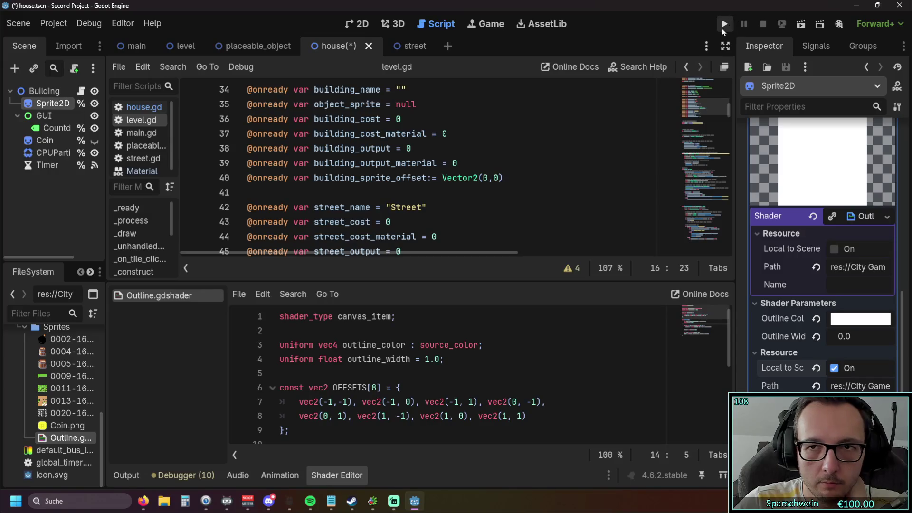
Place a test barrel, then restart the game with F5
{"action": "left_click", "coordinate": [428, 343]}
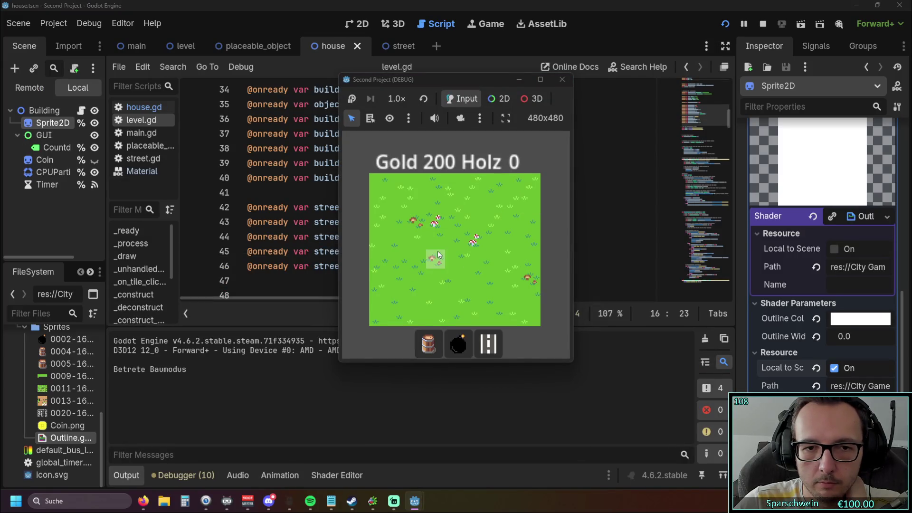
{"action": "left_click", "coordinate": [435, 255]}
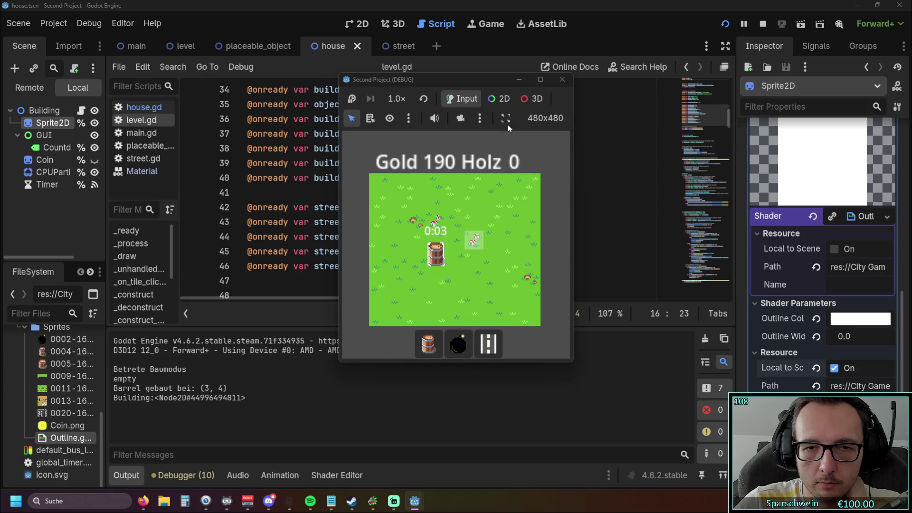
{"action": "key", "text": "F5"}
Build a barrel at (3, 3) and a bomb at (5, 3), then stop the game
{"action": "left_click", "coordinate": [428, 342]}
{"action": "left_click", "coordinate": [434, 245]}
{"action": "left_click", "coordinate": [427, 342]}
{"action": "left_click", "coordinate": [484, 243]}
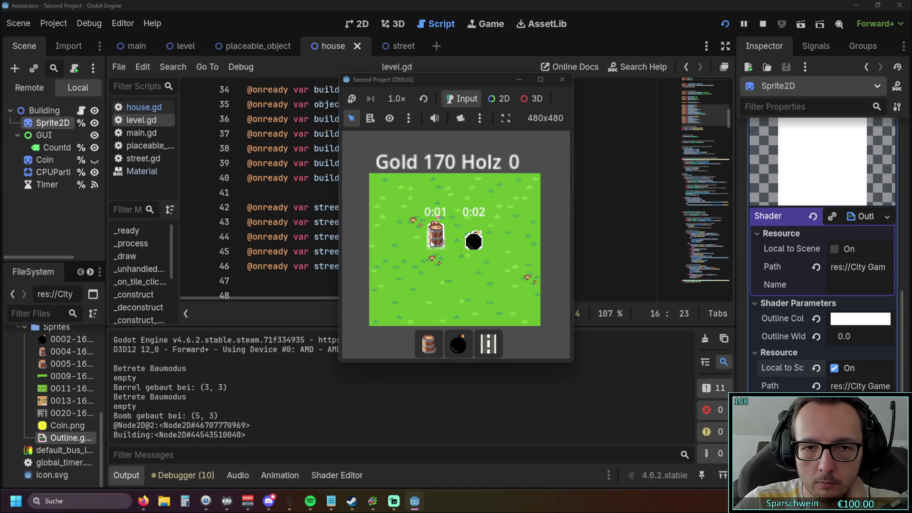
{"action": "left_click", "coordinate": [562, 80]}
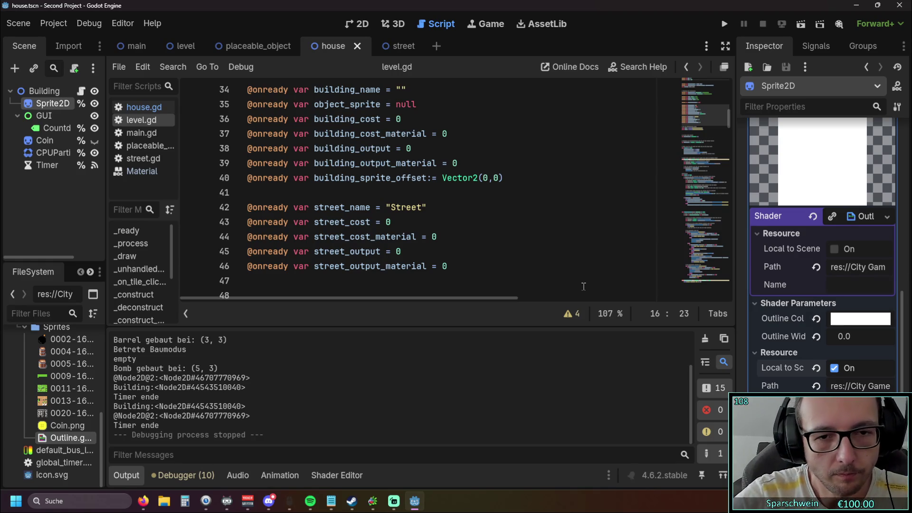
{"action": "scroll", "coordinate": [434, 233], "scroll_direction": "down", "scroll_amount": 13}
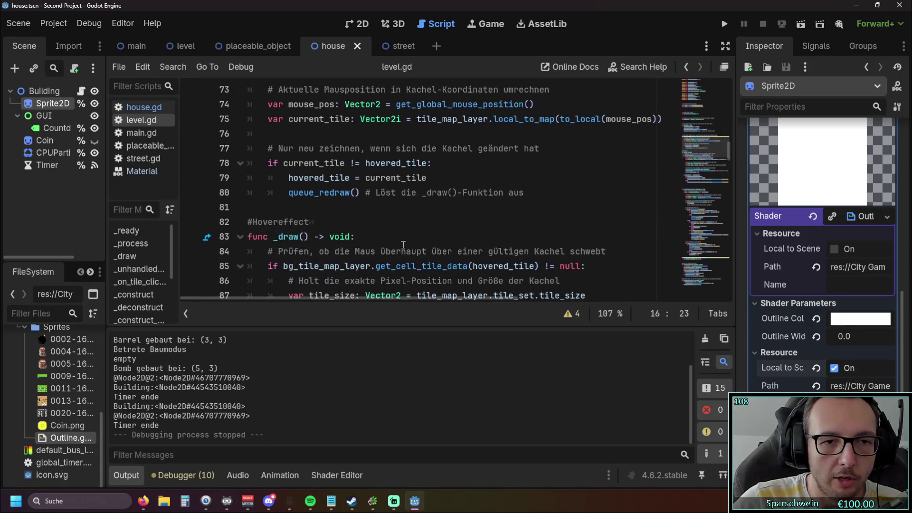
{"action": "scroll", "coordinate": [403, 244], "scroll_direction": "down", "scroll_amount": 6}
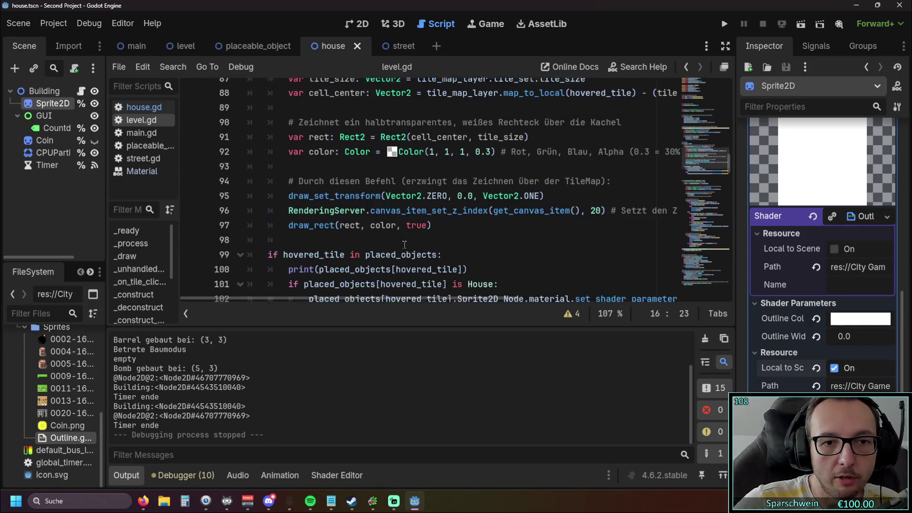
{"action": "mouse_move", "coordinate": [351, 297]}
{"action": "left_mouse_down"}
{"action": "mouse_move", "coordinate": [464, 296]}
{"action": "mouse_move", "coordinate": [345, 289]}
{"action": "left_mouse_up"}
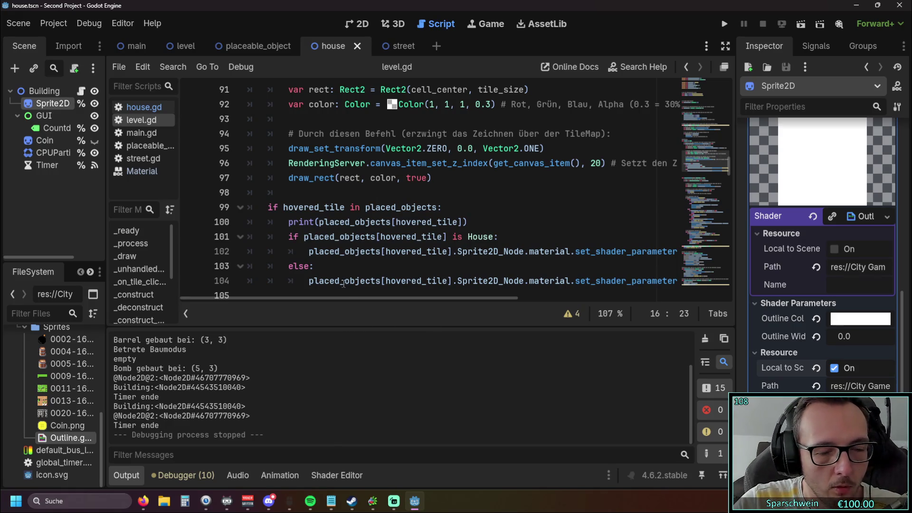
Run the game, place barrels at (2, 3) and (4, 3), then stop it
{"action": "left_click", "coordinate": [723, 24]}
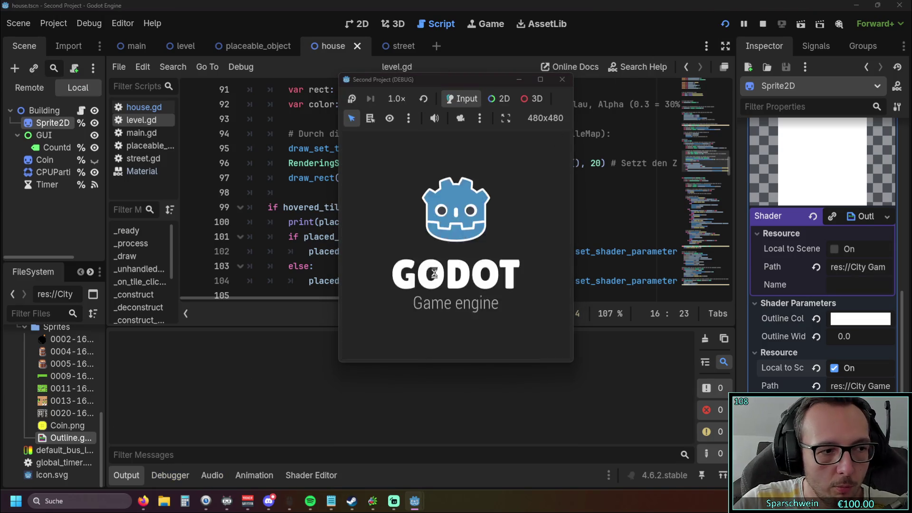
{"action": "left_click", "coordinate": [428, 343]}
{"action": "left_click", "coordinate": [417, 238]}
{"action": "left_click", "coordinate": [456, 237]}
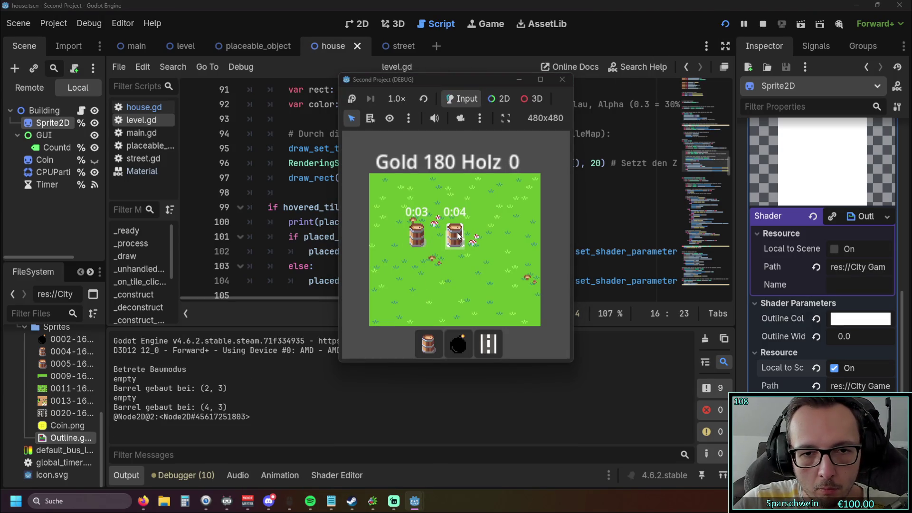
{"action": "left_click", "coordinate": [562, 79]}
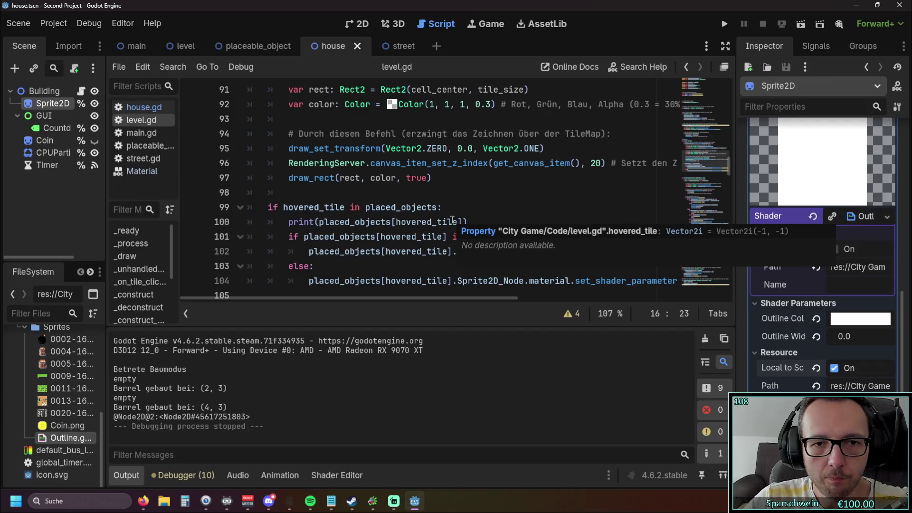
Hide the side docks to widen level.gd and show the Audio bus layout panel
{"action": "scroll", "coordinate": [437, 217], "scroll_direction": "up", "scroll_amount": 2}
{"action": "scroll", "coordinate": [437, 216], "scroll_direction": "down", "scroll_amount": 3}
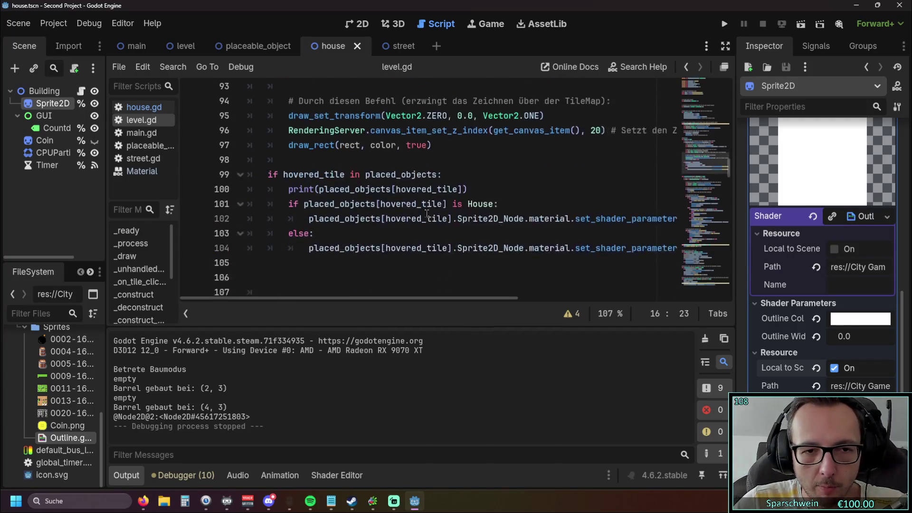
{"action": "left_click_drag", "start_coordinate": [374, 298], "coordinate": [386, 303]}
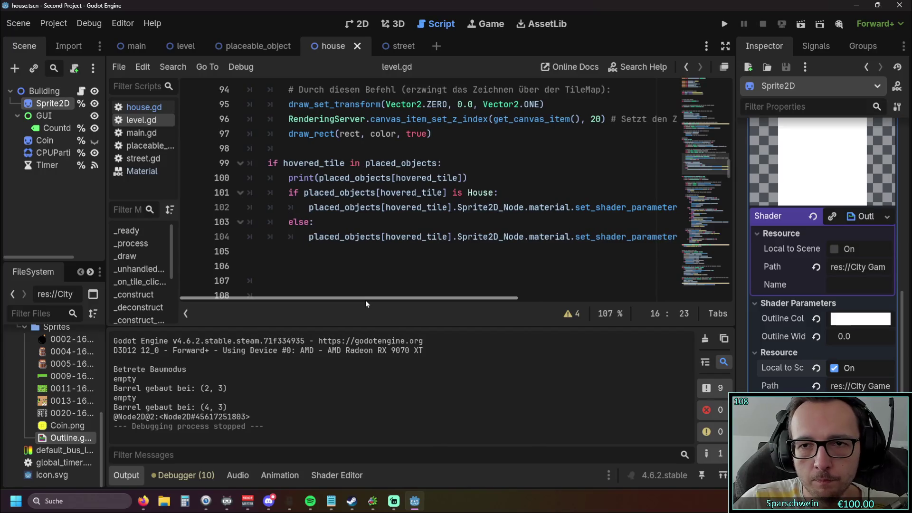
{"action": "left_click", "coordinate": [725, 46]}
{"action": "scroll", "coordinate": [554, 243], "scroll_direction": "up", "scroll_amount": 1}
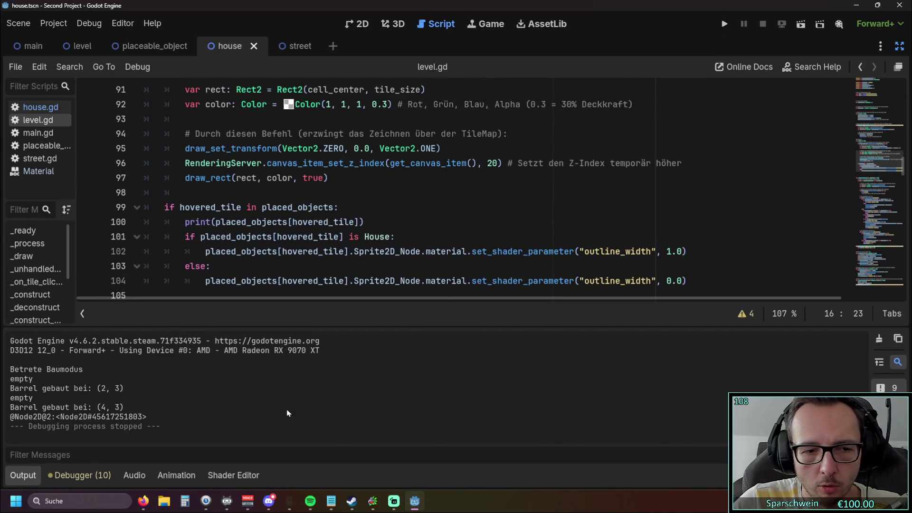
{"action": "left_click", "coordinate": [142, 476]}
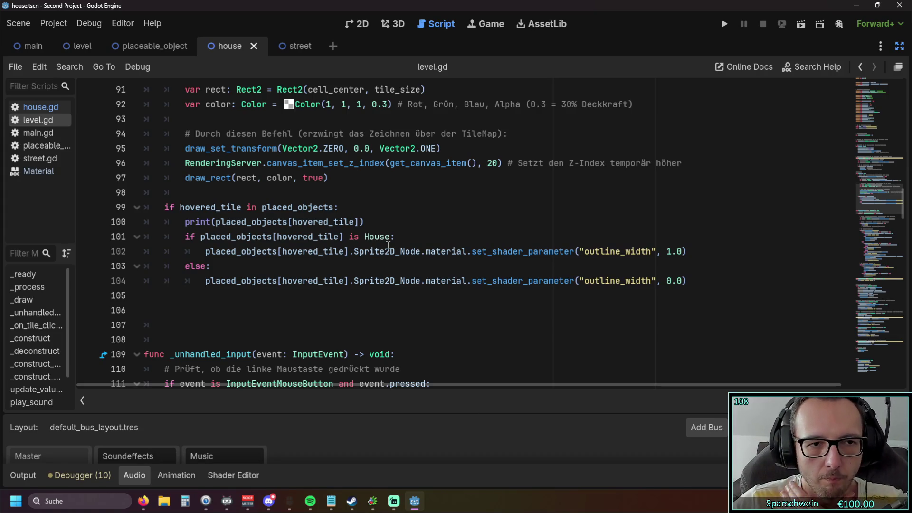
Scroll through the _draw hover code and select the else branch on lines 103–104
{"action": "scroll", "coordinate": [355, 241], "scroll_direction": "down", "scroll_amount": 1}
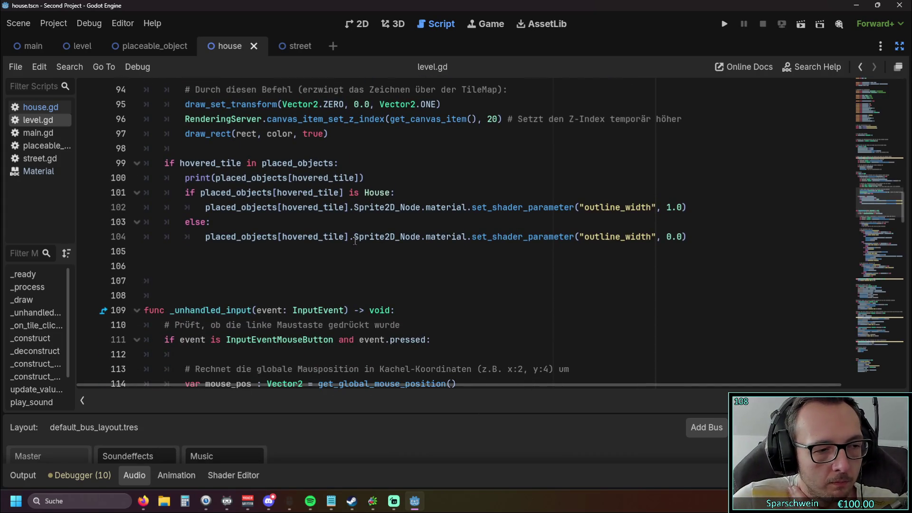
{"action": "scroll", "coordinate": [355, 241], "scroll_direction": "down", "scroll_amount": 1}
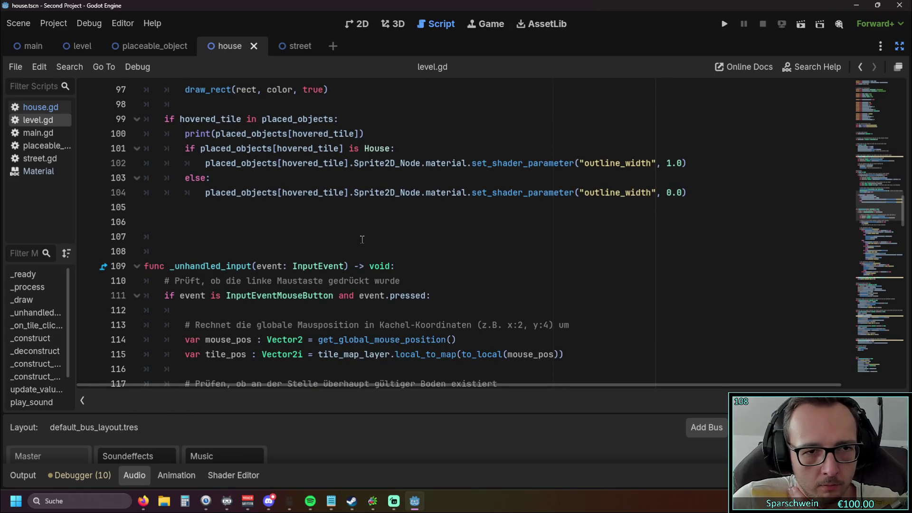
{"action": "scroll", "coordinate": [361, 239], "scroll_direction": "up", "scroll_amount": 1}
{"action": "scroll", "coordinate": [363, 236], "scroll_direction": "up", "scroll_amount": 1}
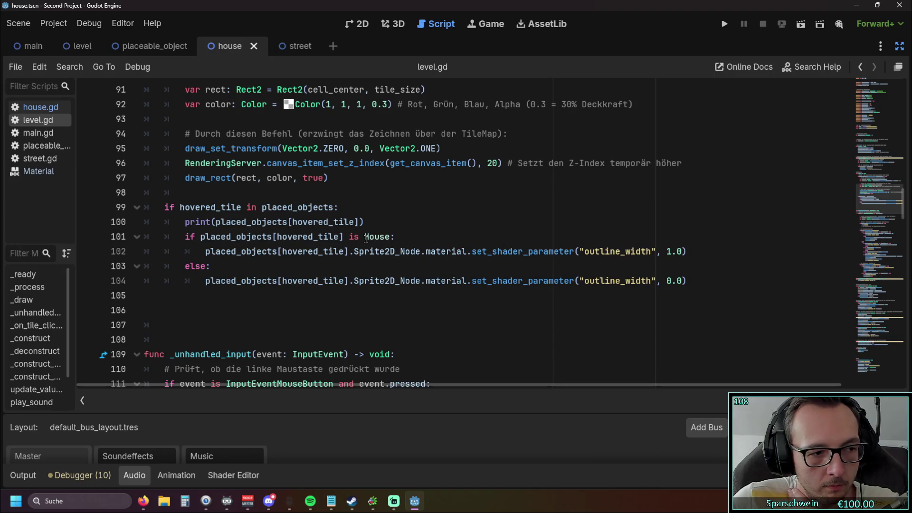
{"action": "scroll", "coordinate": [366, 238], "scroll_direction": "up", "scroll_amount": 4}
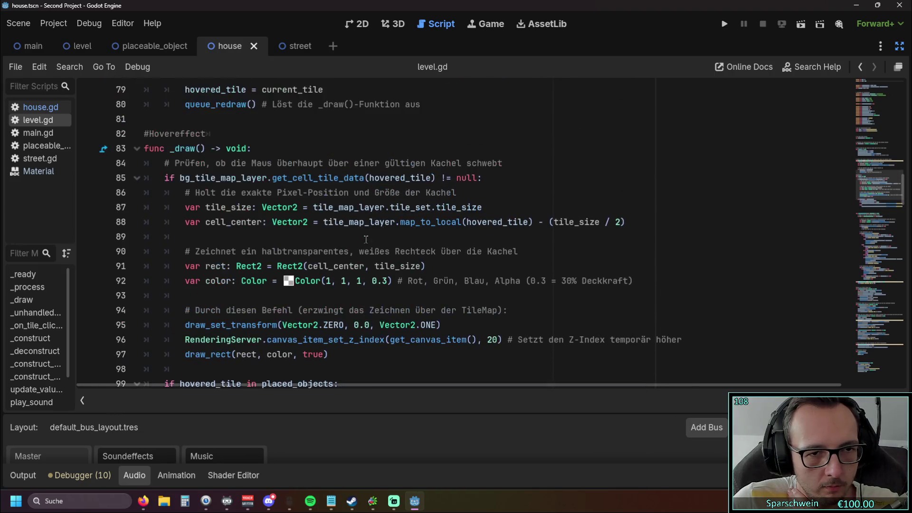
{"action": "scroll", "coordinate": [366, 239], "scroll_direction": "down", "scroll_amount": 2}
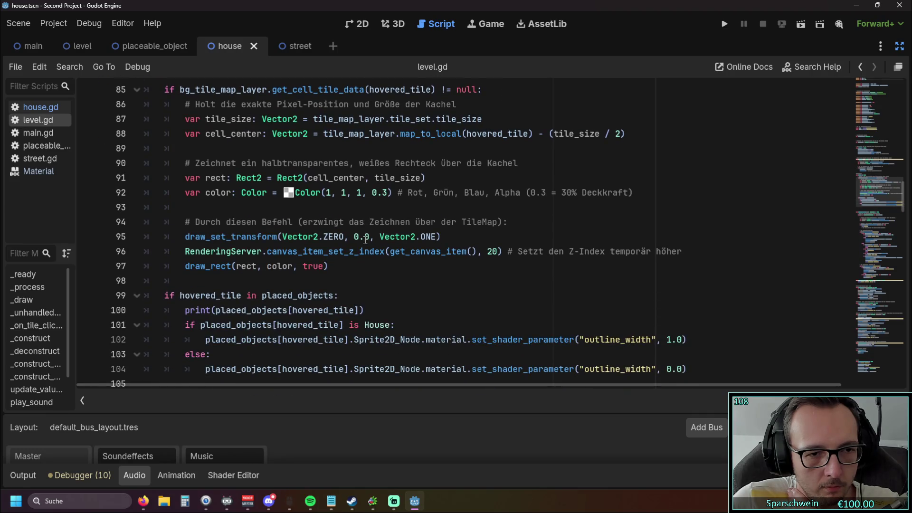
{"action": "scroll", "coordinate": [366, 239], "scroll_direction": "down", "scroll_amount": 2}
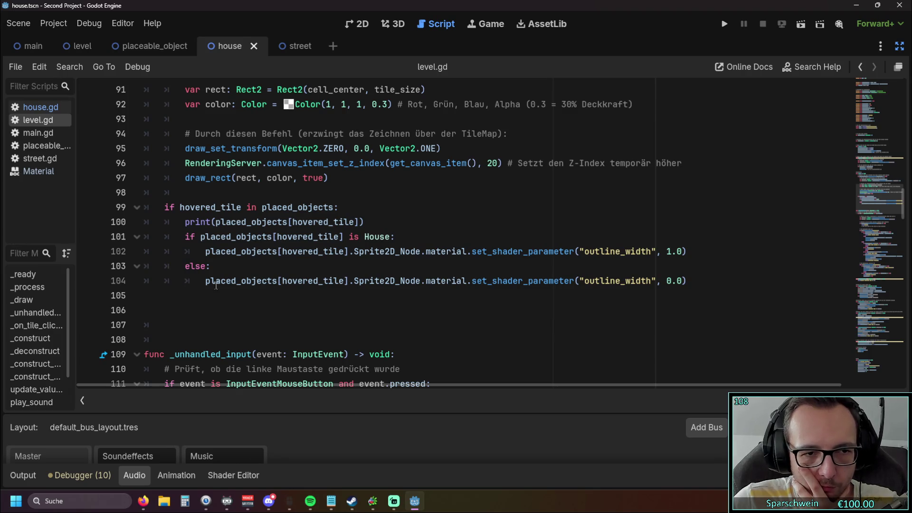
{"action": "mouse_move", "coordinate": [205, 284]}
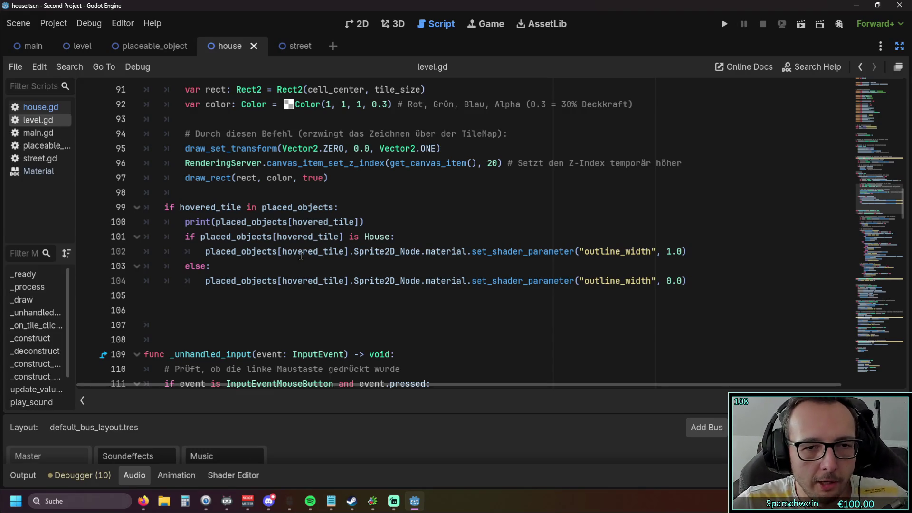
{"action": "mouse_move", "coordinate": [687, 281]}
{"action": "left_mouse_down"}
{"action": "mouse_move", "coordinate": [157, 282]}
{"action": "mouse_move", "coordinate": [150, 271]}
{"action": "left_mouse_up"}
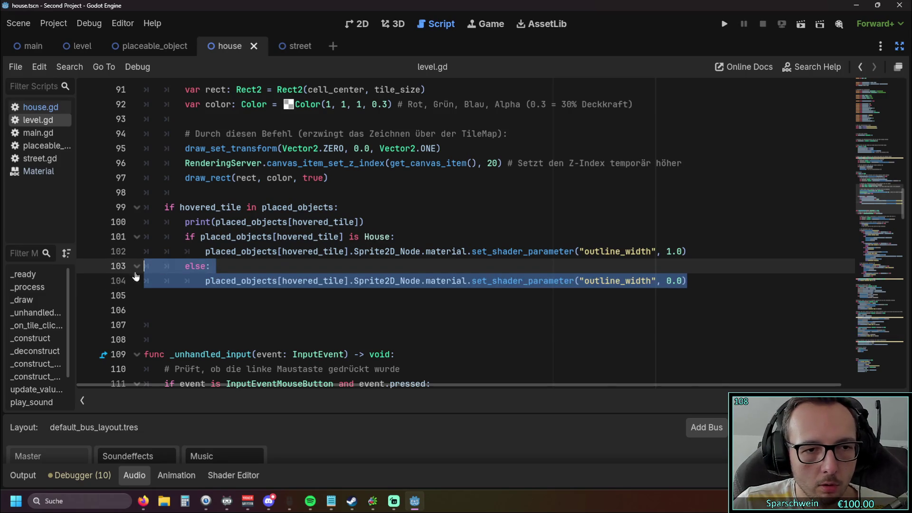
Add 'and' after the House check on line 101
{"action": "left_click", "coordinate": [288, 308]}
{"action": "left_click_drag", "start_coordinate": [688, 281], "coordinate": [586, 280]}
{"action": "left_click", "coordinate": [545, 307]}
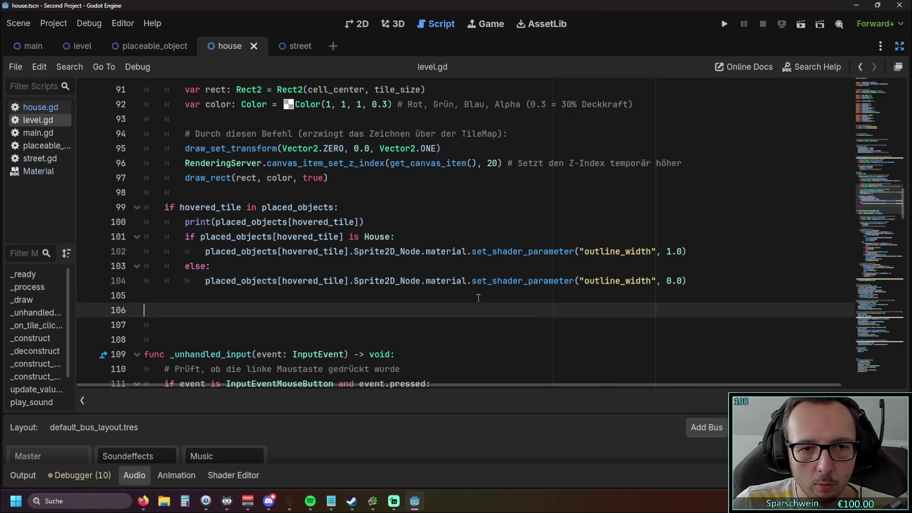
{"action": "scroll", "coordinate": [474, 300], "scroll_direction": "up", "scroll_amount": 1}
{"action": "left_click", "coordinate": [393, 281]}
{"action": "type", "text": "and"}
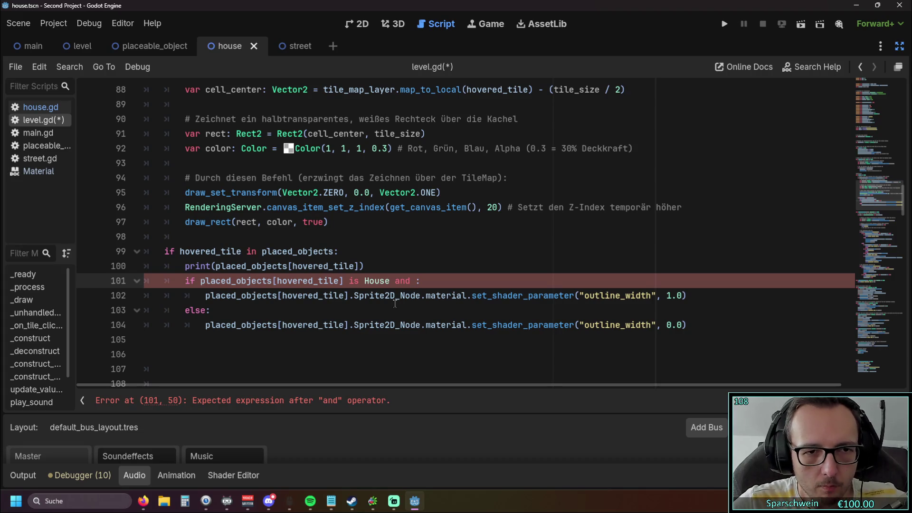
Copy get_global_mouse_position() from line 74 into the House condition on line 101
{"action": "scroll", "coordinate": [394, 303], "scroll_direction": "up", "scroll_amount": 6}
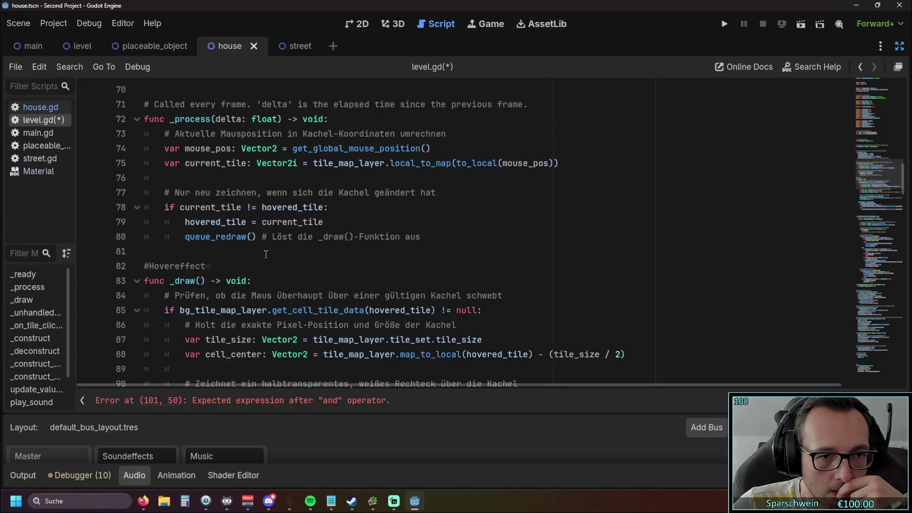
{"action": "scroll", "coordinate": [266, 254], "scroll_direction": "up", "scroll_amount": 1}
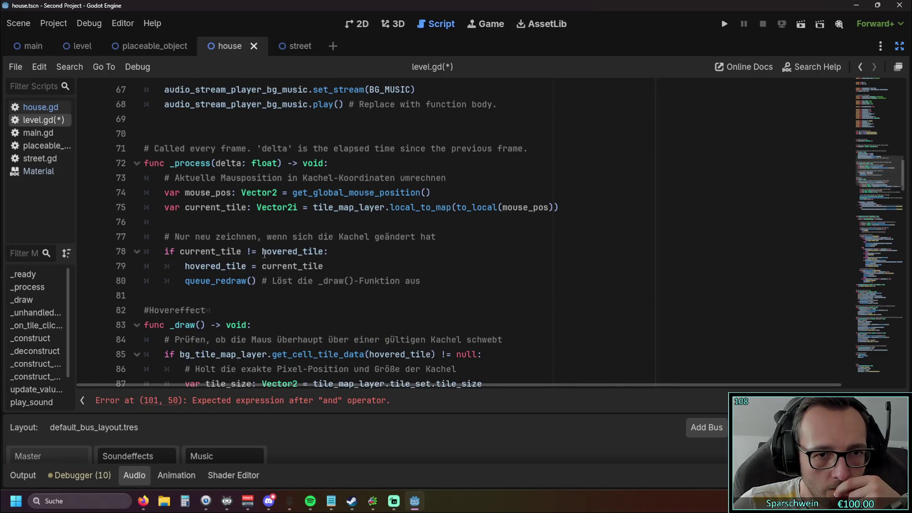
{"action": "left_click", "coordinate": [293, 192]}
{"action": "left_click_drag", "start_coordinate": [293, 192], "coordinate": [431, 192]}
{"action": "key", "text": "ctrl+c"}
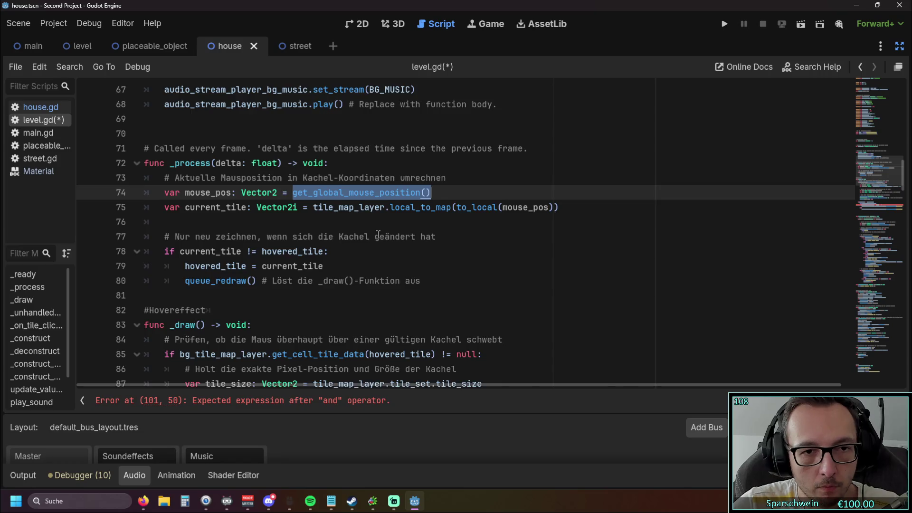
{"action": "scroll", "coordinate": [378, 235], "scroll_direction": "down", "scroll_amount": 7}
{"action": "left_click", "coordinate": [414, 280]}
{"action": "key", "text": "ctrl+v"}
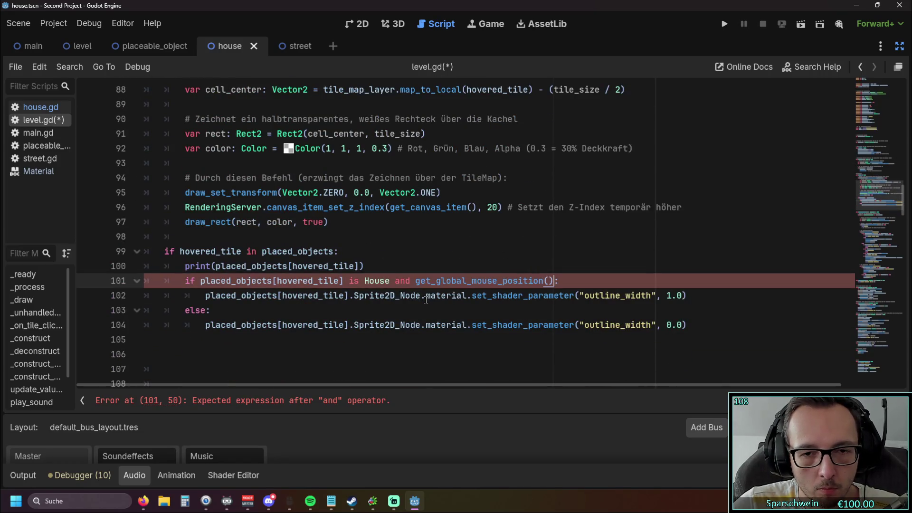
{"action": "left_click", "coordinate": [405, 353]}
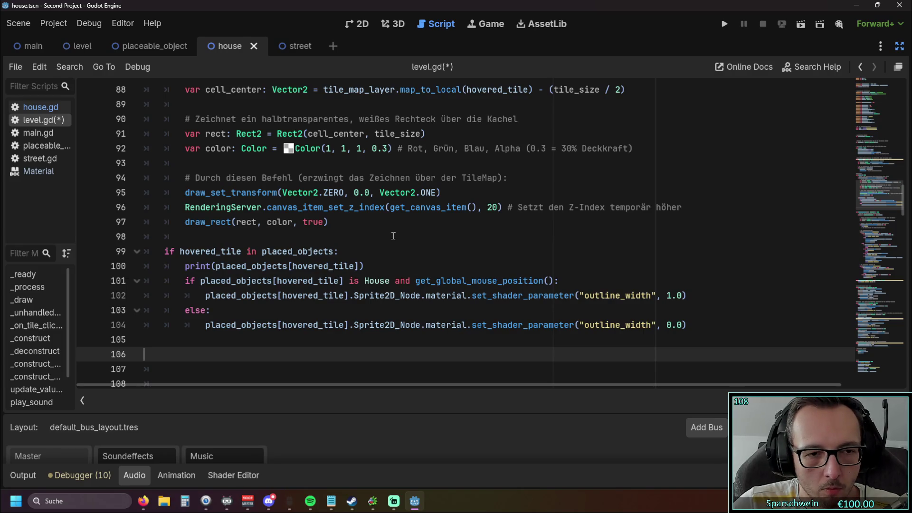
Run the game, place a barrel at tile (3, 3), then stop it
{"action": "left_click", "coordinate": [723, 30]}
{"action": "left_click", "coordinate": [427, 342]}
{"action": "left_click", "coordinate": [422, 239]}
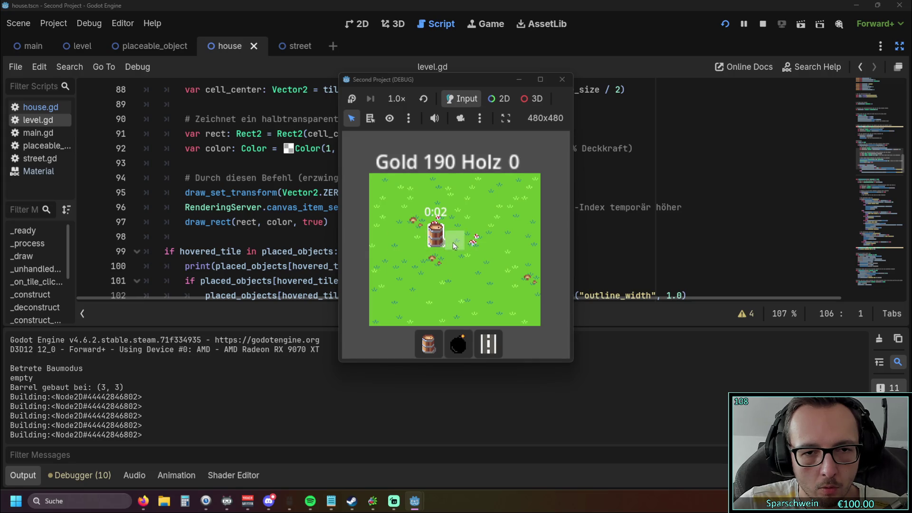
{"action": "left_click", "coordinate": [562, 80]}
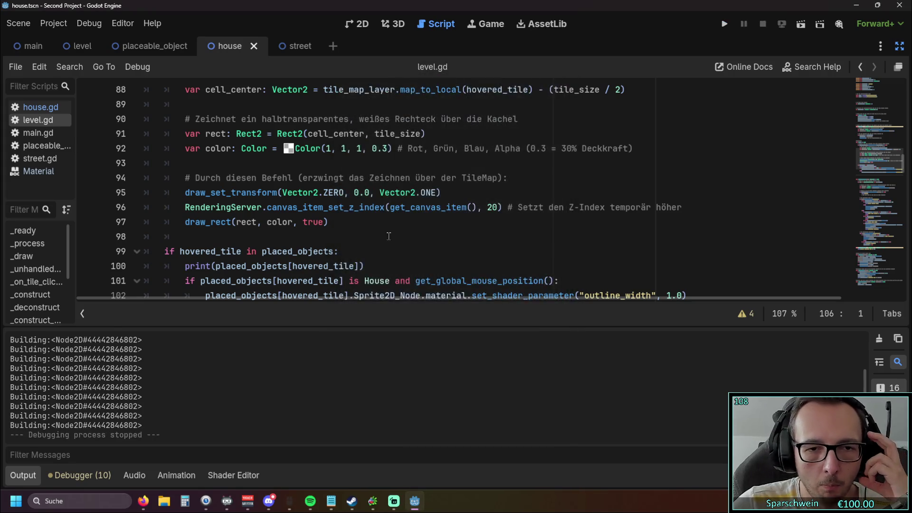
{"action": "scroll", "coordinate": [388, 236], "scroll_direction": "down", "scroll_amount": 4}
{"action": "scroll", "coordinate": [389, 236], "scroll_direction": "up", "scroll_amount": 2}
{"action": "key", "text": "ctrl+z"}
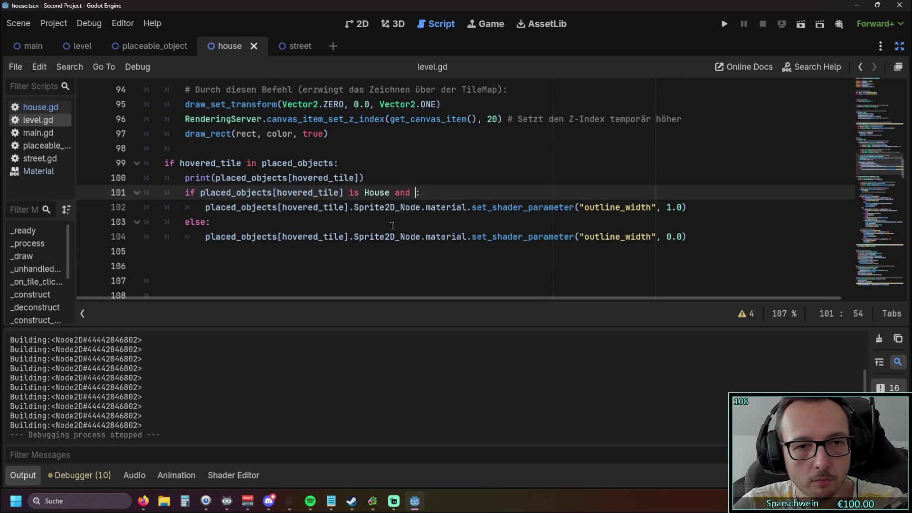
{"action": "key", "text": "BackSpace"}
{"action": "key", "text": "BackSpace"}
{"action": "key", "text": "BackSpace"}
{"action": "left_click", "coordinate": [363, 262]}
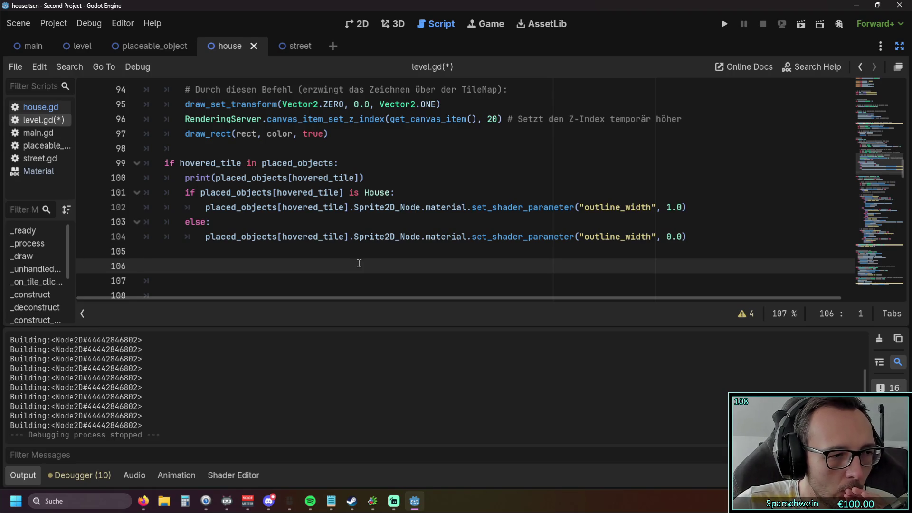
{"action": "scroll", "coordinate": [333, 204], "scroll_direction": "up", "scroll_amount": 1}
{"action": "scroll", "coordinate": [335, 205], "scroll_direction": "down", "scroll_amount": 1}
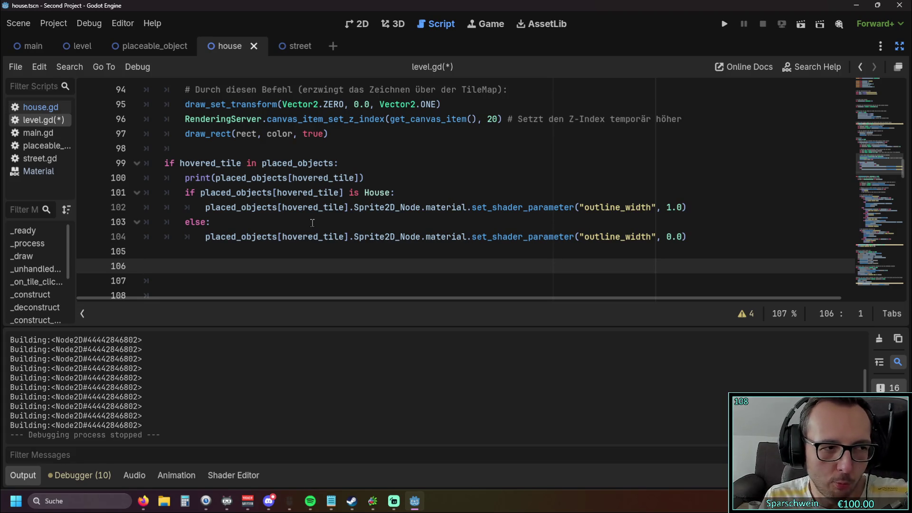
{"action": "scroll", "coordinate": [311, 218], "scroll_direction": "up", "scroll_amount": 13}
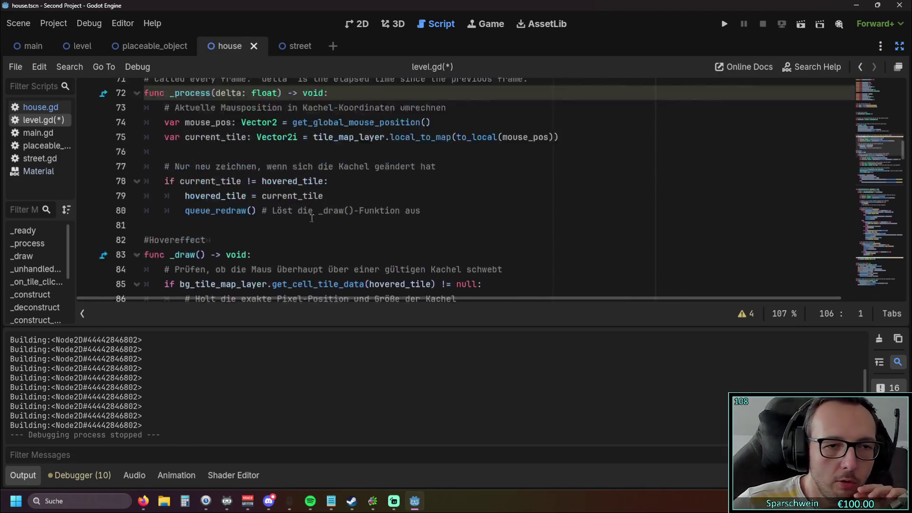
Duplicate the hovered_tile declaration onto a new line 61
{"action": "left_click", "coordinate": [391, 164]}
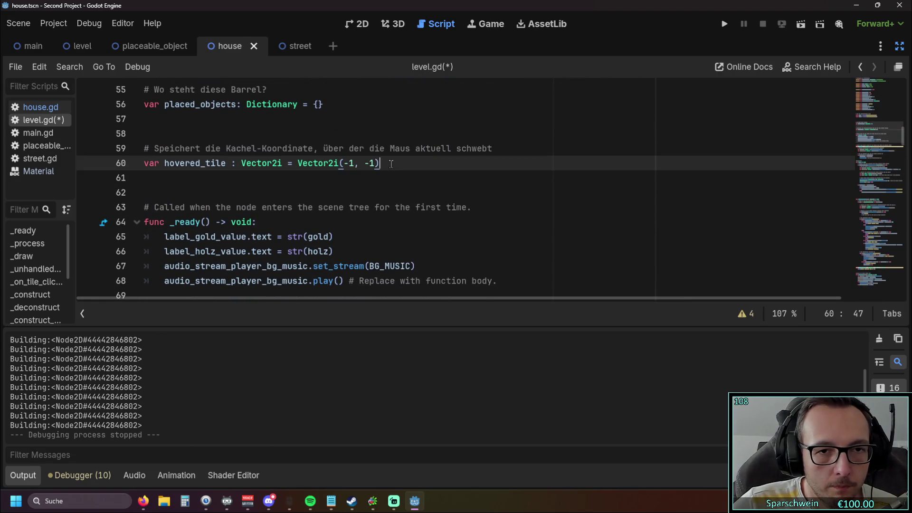
{"action": "key", "text": "Return"}
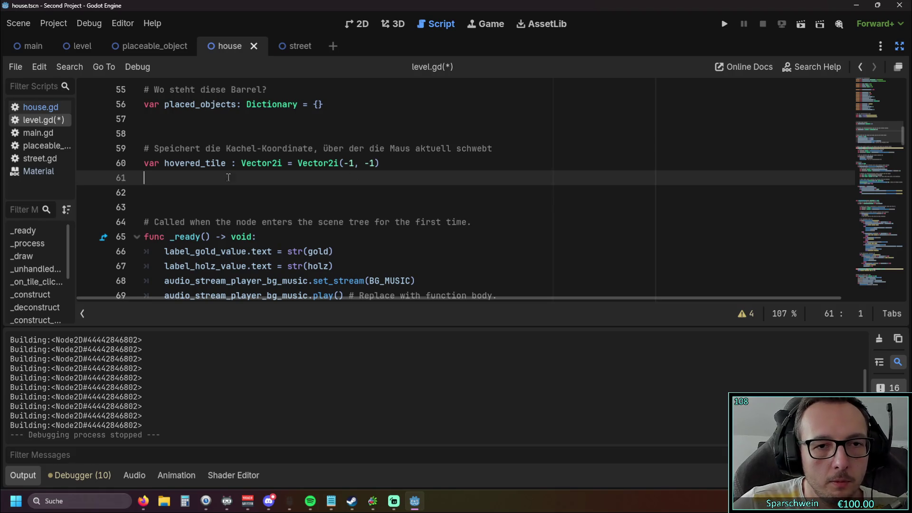
{"action": "left_click_drag", "start_coordinate": [142, 163], "coordinate": [382, 164]}
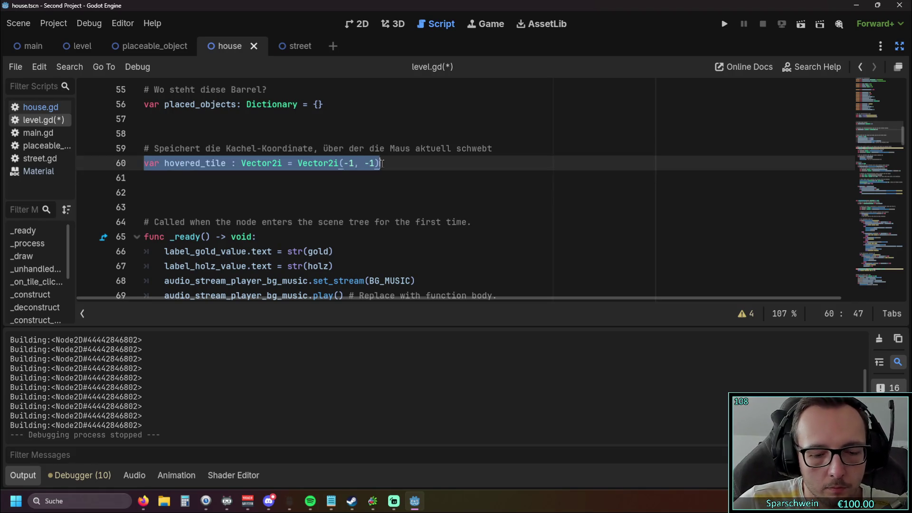
{"action": "key", "text": "ctrl+c"}
{"action": "left_click", "coordinate": [213, 178]}
{"action": "key", "text": "ctrl+v"}
Rename the copied variable to previous_hovered_tile
{"action": "left_click", "coordinate": [165, 177]}
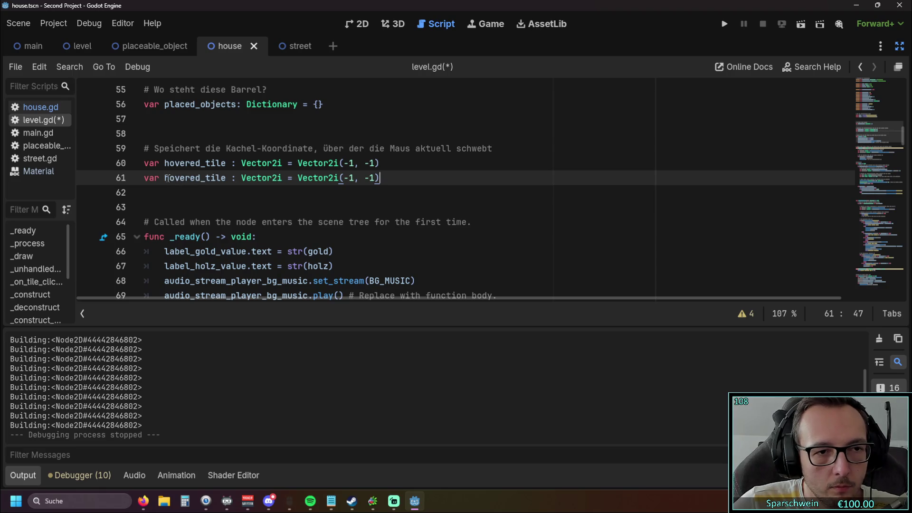
{"action": "type", "text": "previous"}
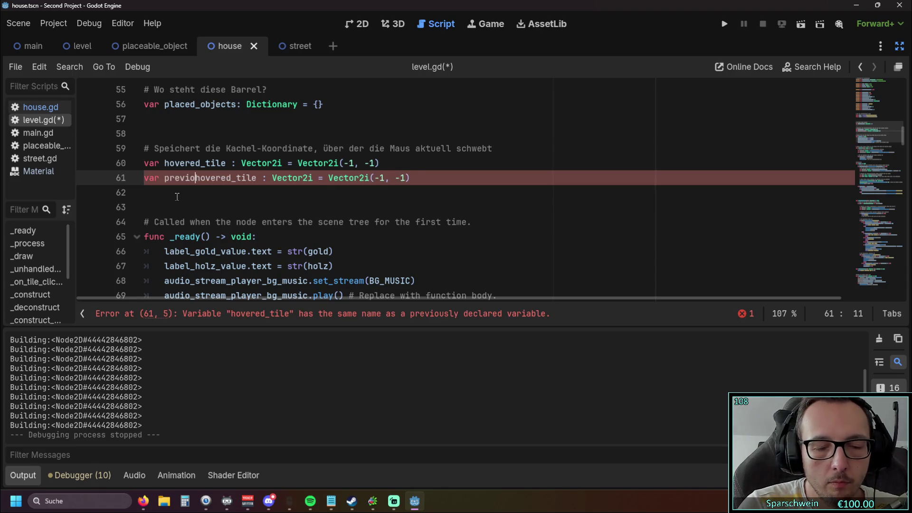
{"action": "type", "text": "_"}
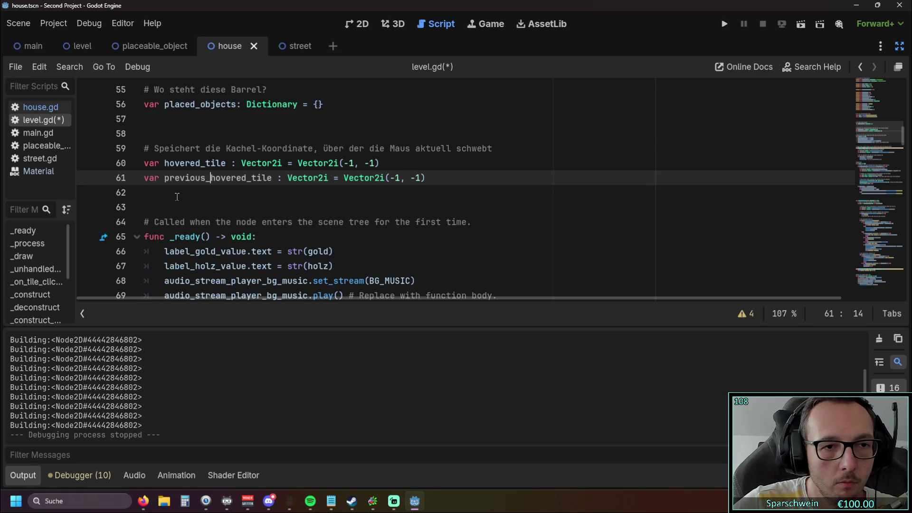
{"action": "left_click", "coordinate": [176, 196]}
{"action": "scroll", "coordinate": [276, 190], "scroll_direction": "down", "scroll_amount": 2}
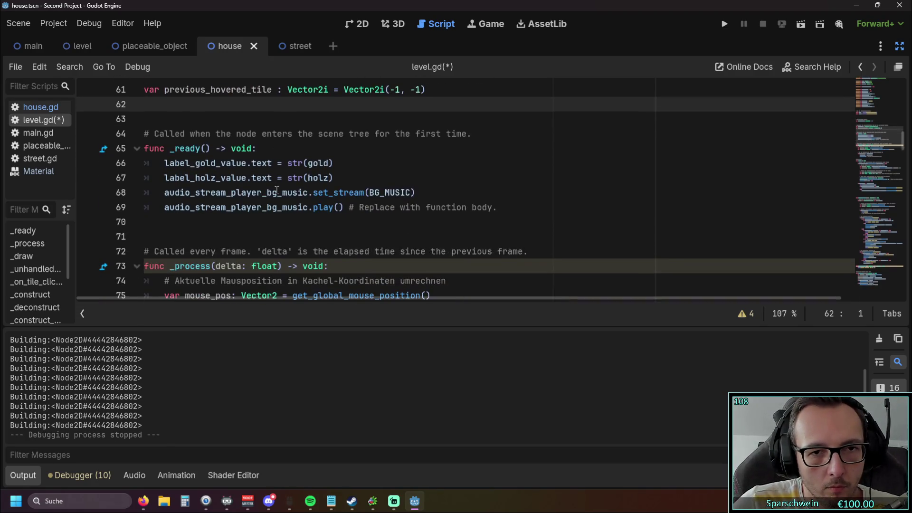
{"action": "scroll", "coordinate": [276, 189], "scroll_direction": "up", "scroll_amount": 1}
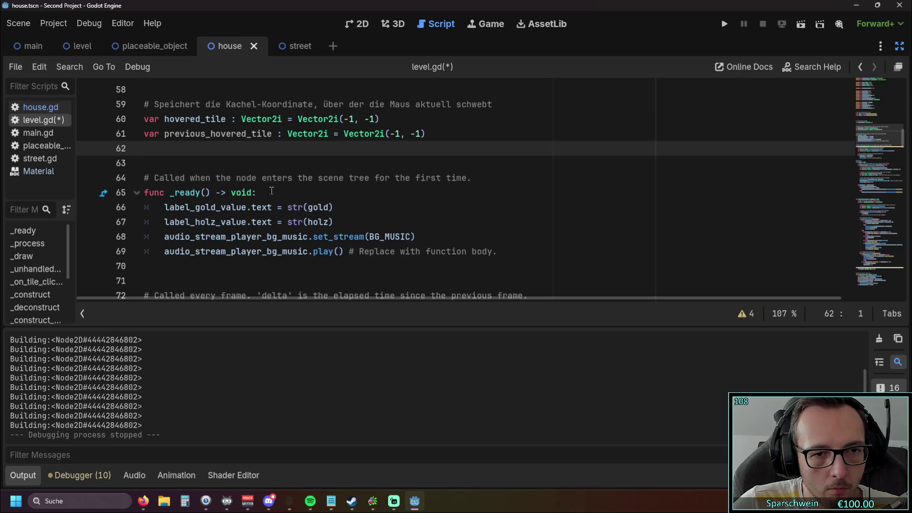
{"action": "scroll", "coordinate": [271, 191], "scroll_direction": "down", "scroll_amount": 1}
{"action": "scroll", "coordinate": [271, 191], "scroll_direction": "up", "scroll_amount": 1}
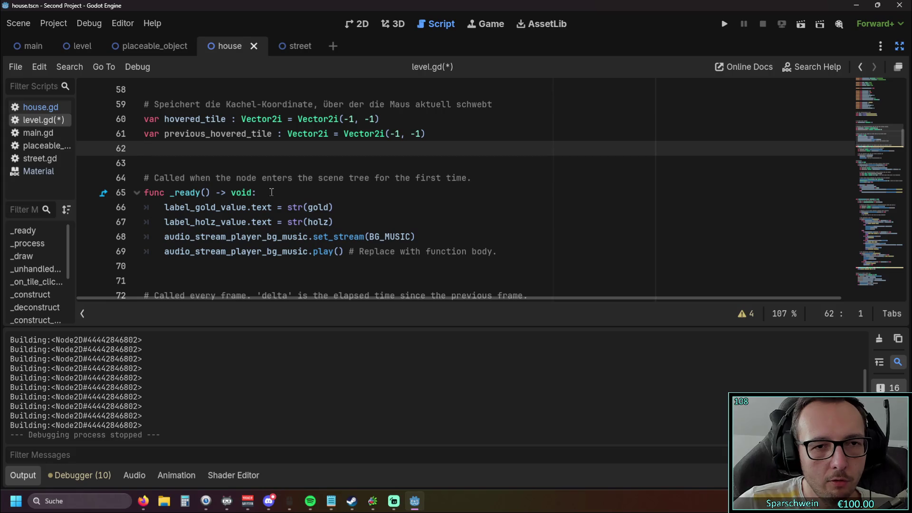
{"action": "scroll", "coordinate": [271, 191], "scroll_direction": "down", "scroll_amount": 2}
{"action": "scroll", "coordinate": [272, 192], "scroll_direction": "down", "scroll_amount": 2}
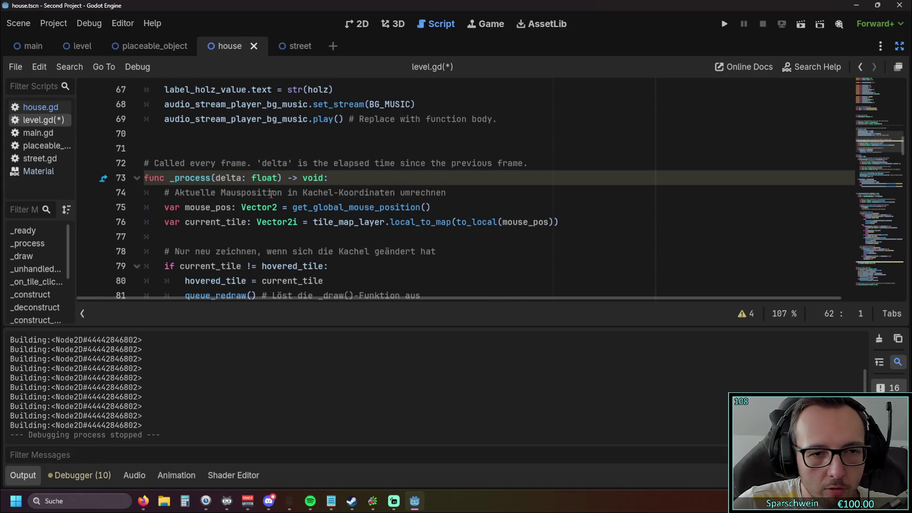
Review _process and _draw, then start the project with Run Project
{"action": "scroll", "coordinate": [270, 194], "scroll_direction": "down", "scroll_amount": 2}
{"action": "scroll", "coordinate": [271, 194], "scroll_direction": "up", "scroll_amount": 1}
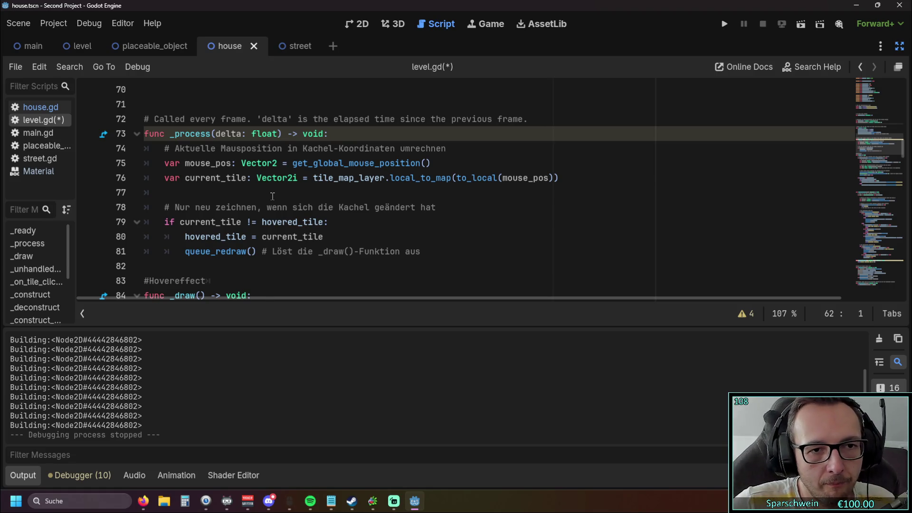
{"action": "scroll", "coordinate": [274, 196], "scroll_direction": "down", "scroll_amount": 8}
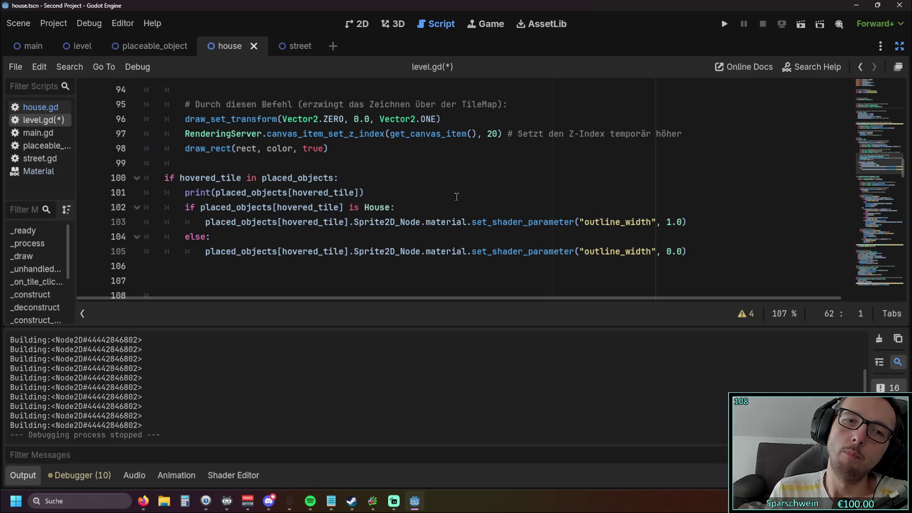
{"action": "left_click", "coordinate": [726, 24]}
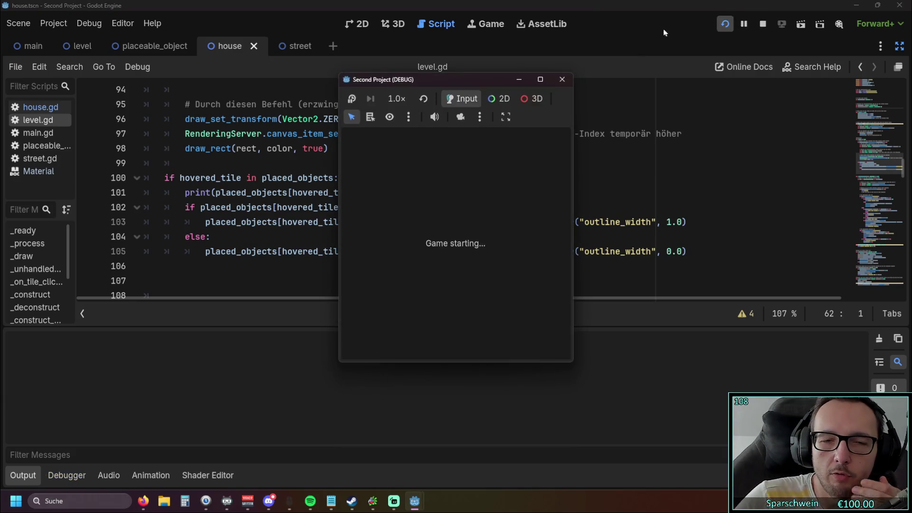
Place two adjacent barrels on the grass, then stop the game
{"action": "left_click", "coordinate": [428, 343]}
{"action": "left_click", "coordinate": [424, 236]}
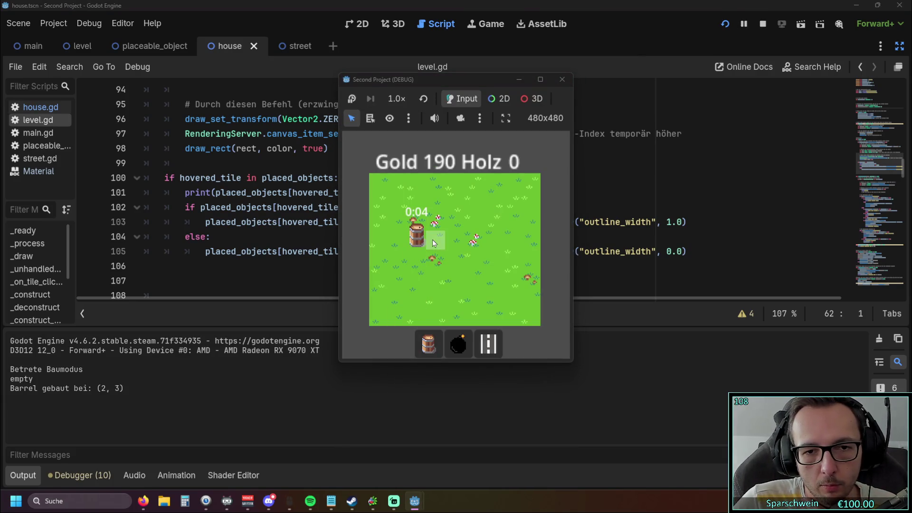
{"action": "left_click", "coordinate": [433, 238]}
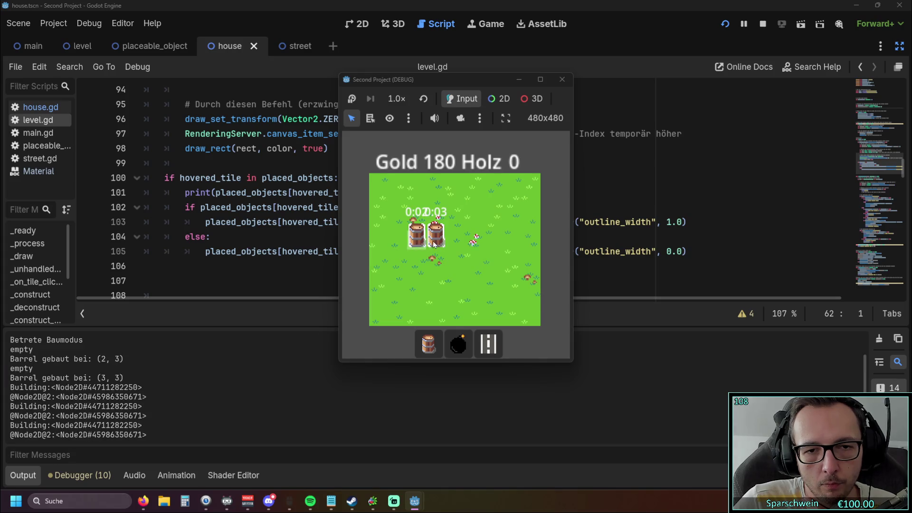
{"action": "left_click", "coordinate": [562, 80]}
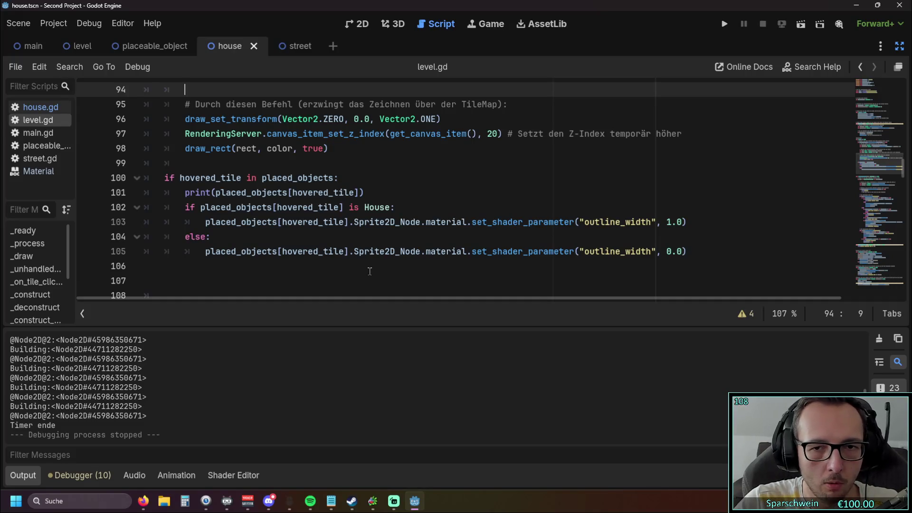
{"action": "scroll", "coordinate": [366, 266], "scroll_direction": "up", "scroll_amount": 1}
{"action": "scroll", "coordinate": [362, 263], "scroll_direction": "down", "scroll_amount": 1}
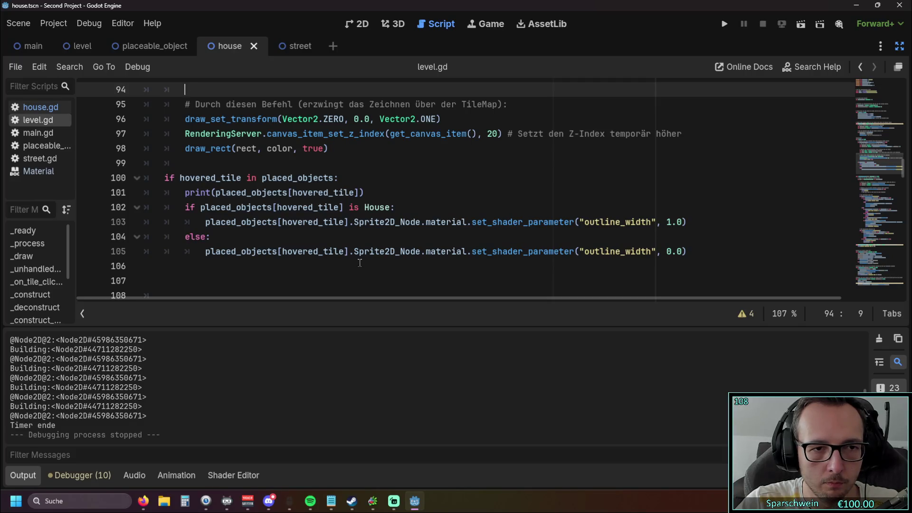
{"action": "scroll", "coordinate": [359, 262], "scroll_direction": "up", "scroll_amount": 4}
{"action": "scroll", "coordinate": [356, 262], "scroll_direction": "down", "scroll_amount": 4}
{"action": "scroll", "coordinate": [356, 263], "scroll_direction": "down", "scroll_amount": 1}
{"action": "scroll", "coordinate": [355, 262], "scroll_direction": "up", "scroll_amount": 1}
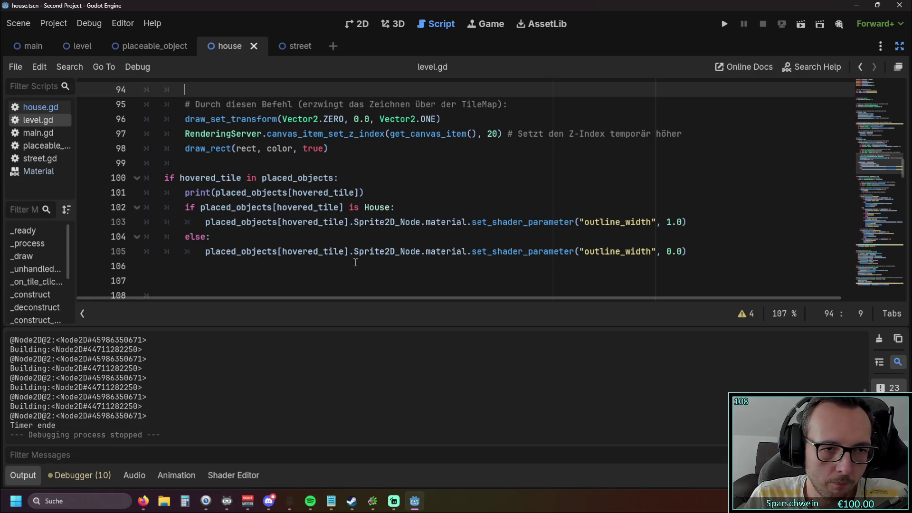
{"action": "scroll", "coordinate": [330, 244], "scroll_direction": "up", "scroll_amount": 1}
{"action": "scroll", "coordinate": [330, 243], "scroll_direction": "up", "scroll_amount": 14}
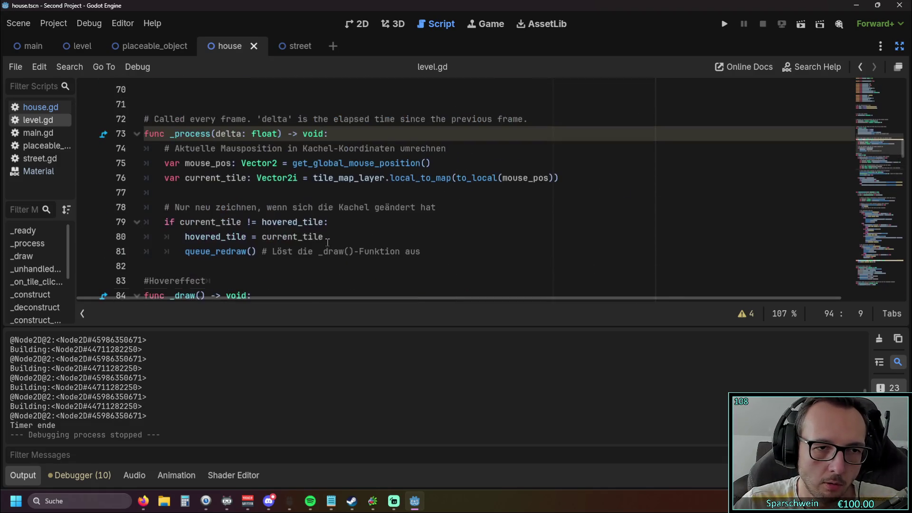
{"action": "scroll", "coordinate": [326, 243], "scroll_direction": "up", "scroll_amount": 5}
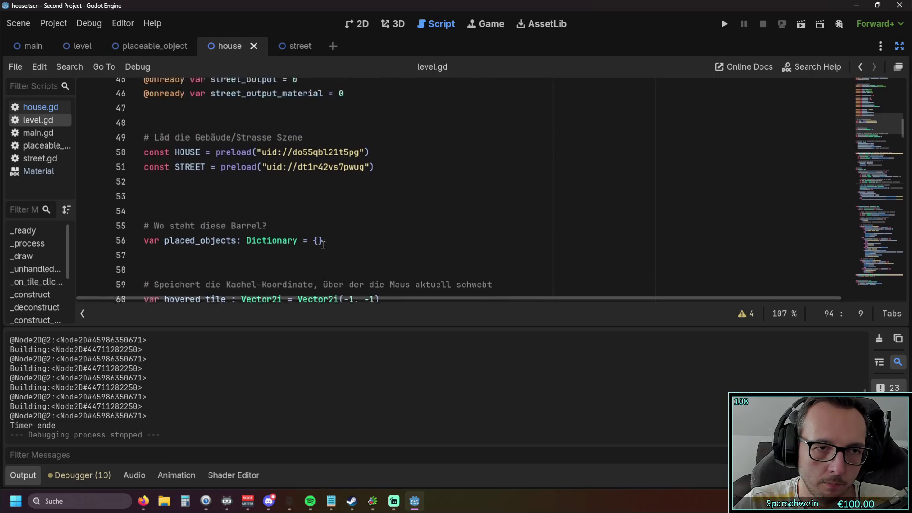
{"action": "scroll", "coordinate": [321, 246], "scroll_direction": "down", "scroll_amount": 10}
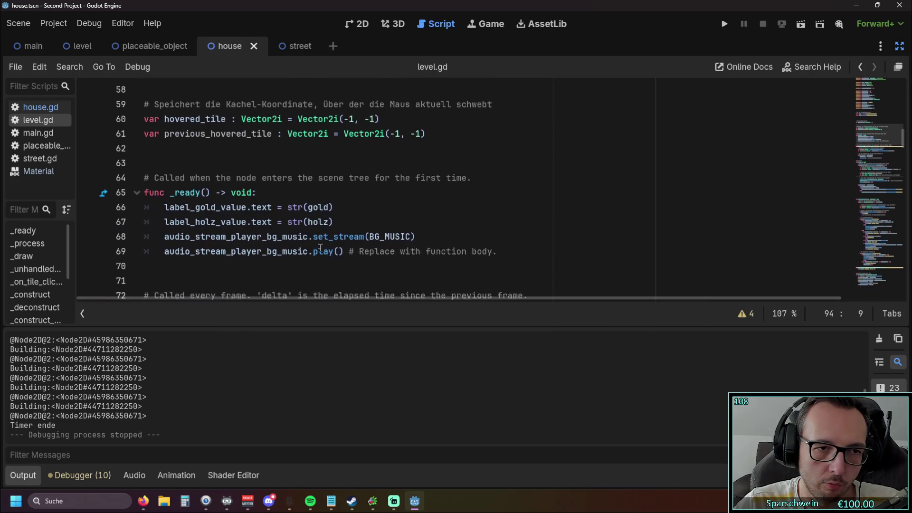
{"action": "scroll", "coordinate": [319, 248], "scroll_direction": "up", "scroll_amount": 4}
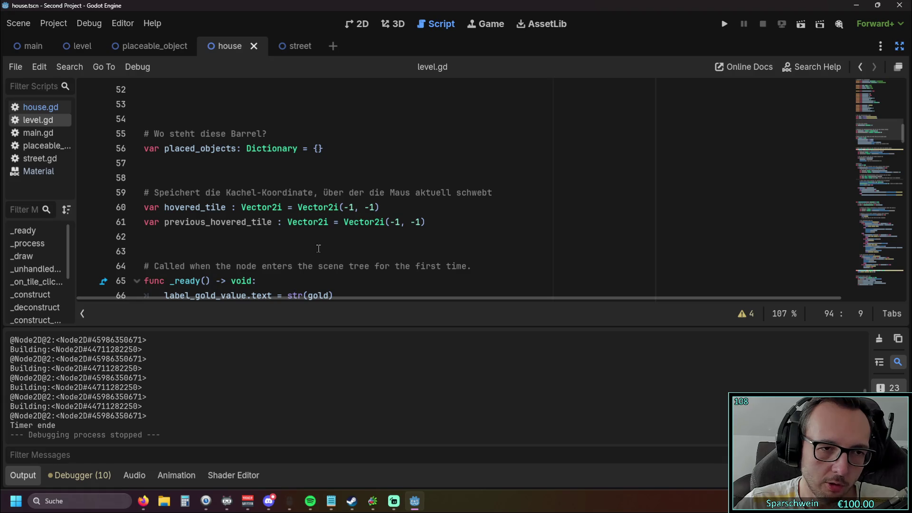
Move the previous_hovered_tile declaration inside the House branch
{"action": "left_click_drag", "start_coordinate": [426, 222], "coordinate": [121, 224]}
{"action": "key", "text": "BackSpace"}
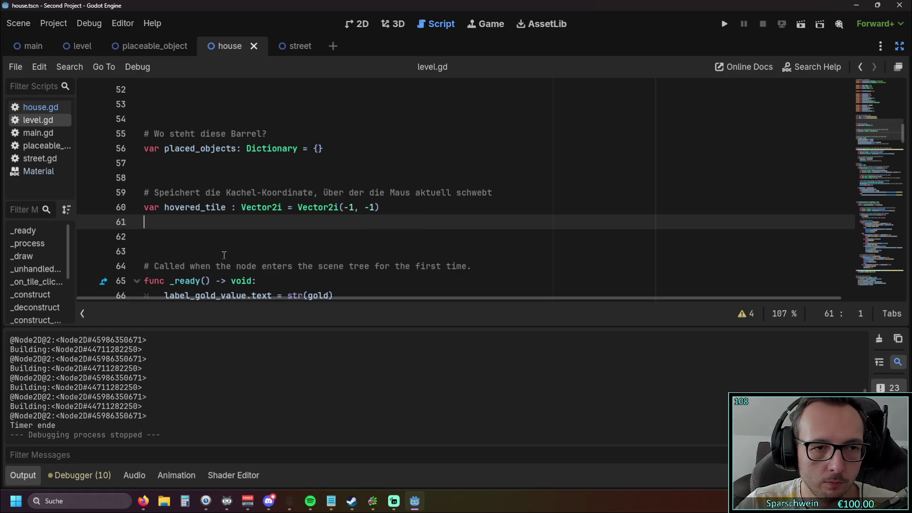
{"action": "scroll", "coordinate": [248, 254], "scroll_direction": "down", "scroll_amount": 15}
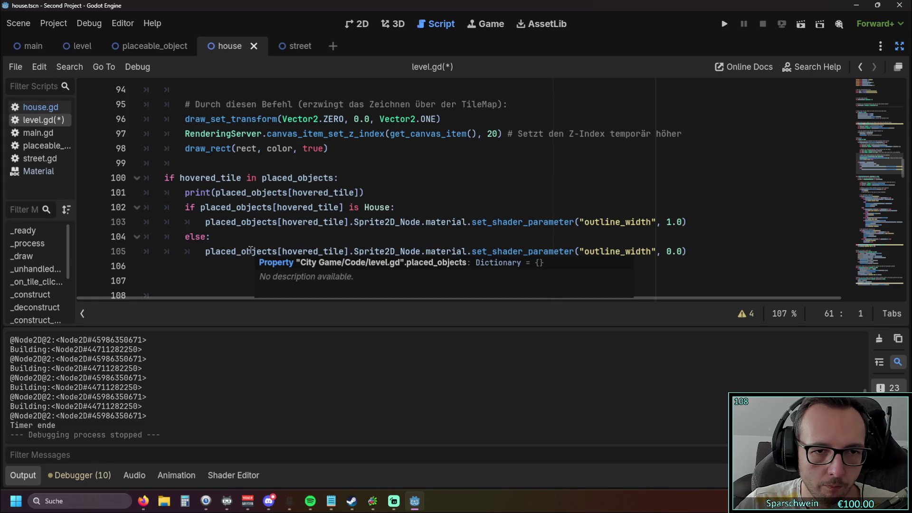
{"action": "left_click", "coordinate": [397, 207]}
{"action": "key", "text": "Return"}
{"action": "key", "text": "ctrl+v"}
{"action": "left_click", "coordinate": [342, 254]}
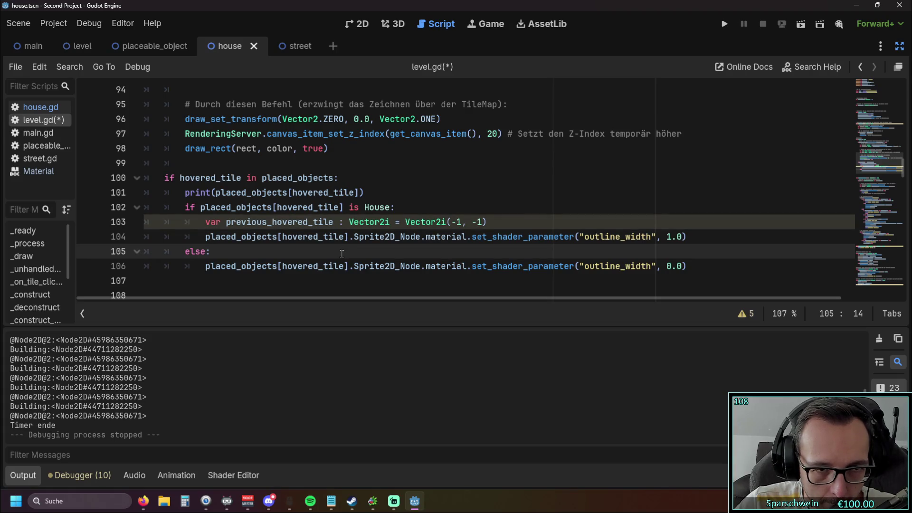
Replace its Vector2i(-1, -1) default value with hovered_tile
{"action": "left_click", "coordinate": [225, 222]}
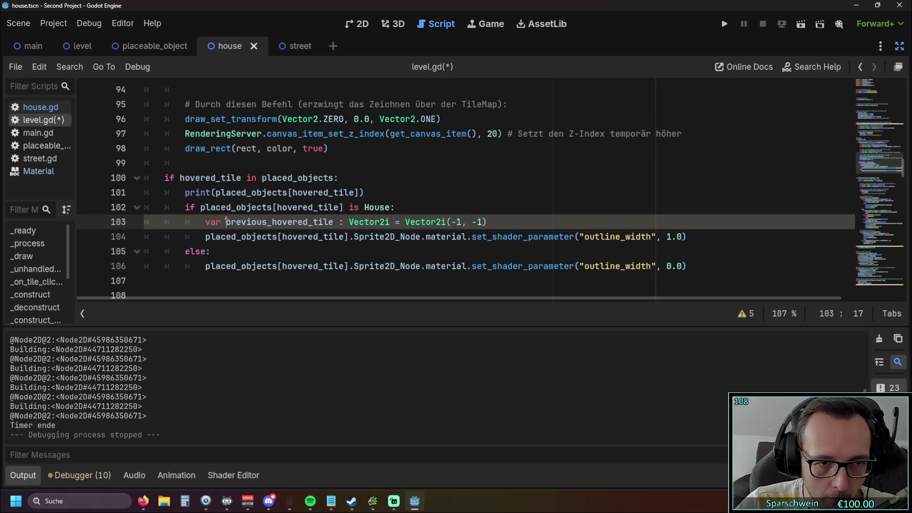
{"action": "left_click", "coordinate": [406, 221]}
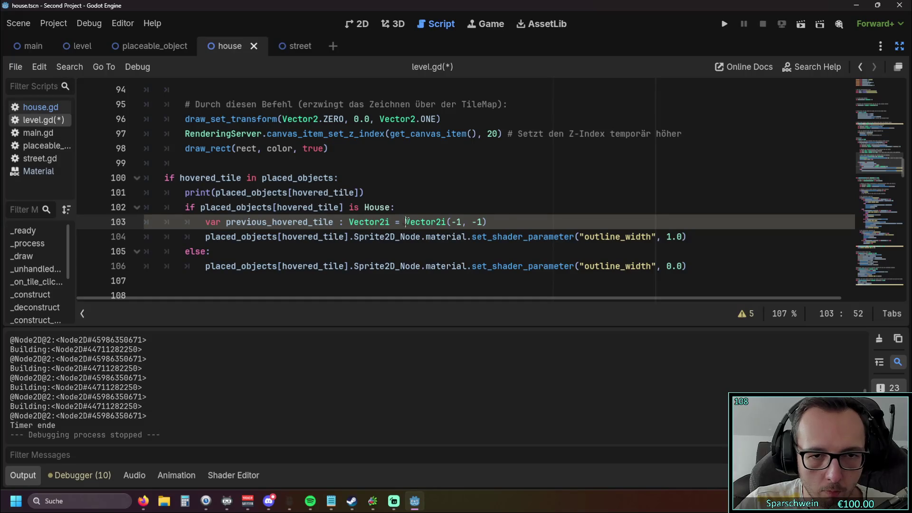
{"action": "left_click_drag", "start_coordinate": [406, 222], "coordinate": [511, 218]}
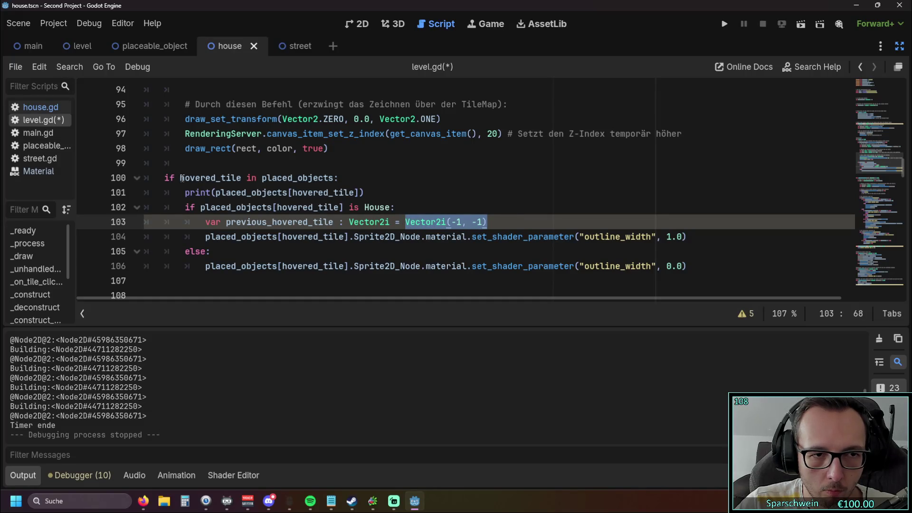
{"action": "double_click", "coordinate": [183, 178]}
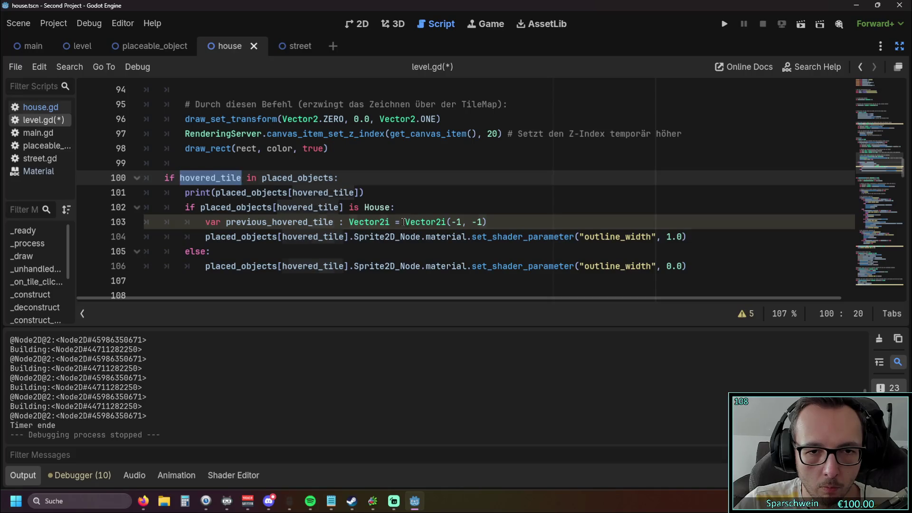
{"action": "left_click_drag", "start_coordinate": [405, 222], "coordinate": [486, 222]}
{"action": "type", "text": "hovered_tile"}
{"action": "left_click", "coordinate": [503, 205]}
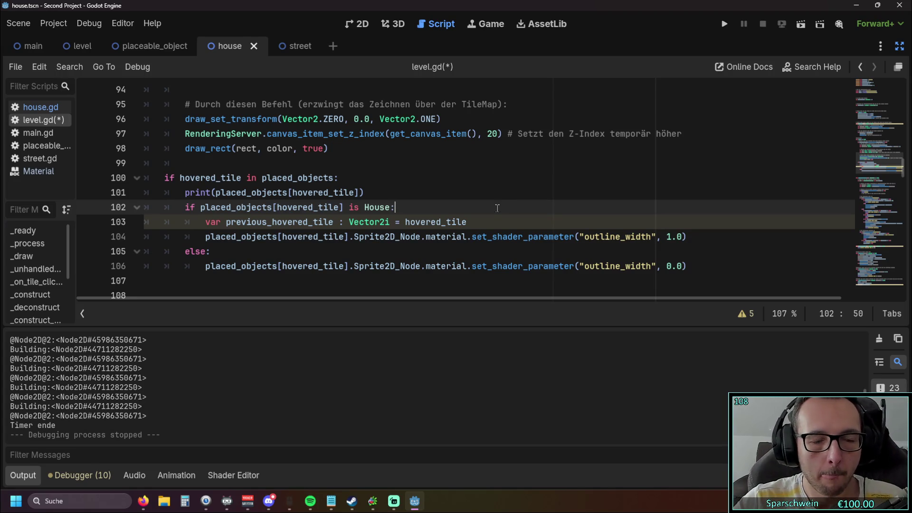
Change hovered_tile in the else branch to previous_hovered_tile
{"action": "left_click", "coordinate": [226, 222]}
{"action": "left_click_drag", "start_coordinate": [226, 223], "coordinate": [334, 227]}
{"action": "key", "text": "ctrl+c"}
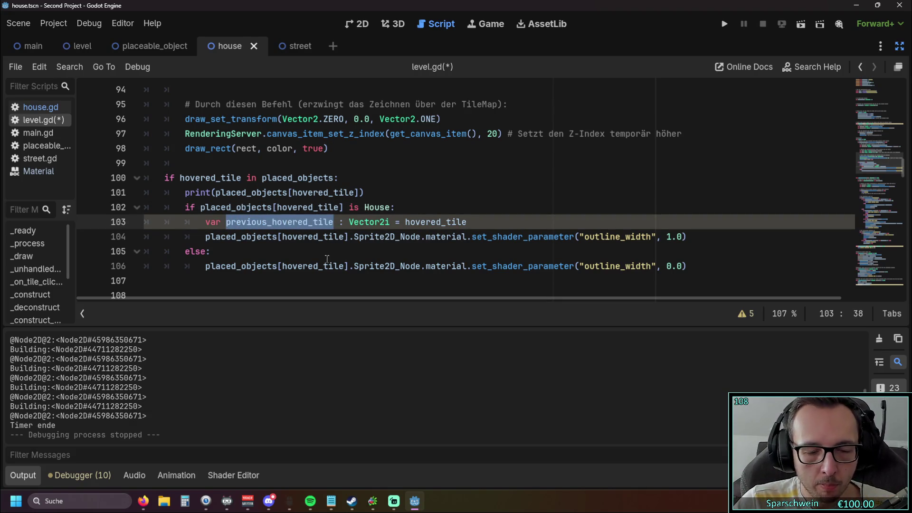
{"action": "left_click_drag", "start_coordinate": [282, 266], "coordinate": [345, 268]}
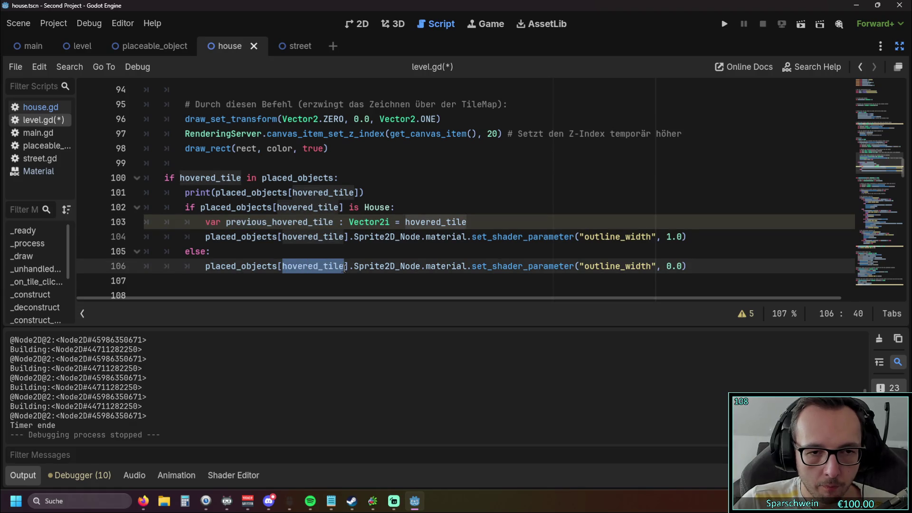
{"action": "key", "text": "ctrl+v"}
{"action": "left_click", "coordinate": [325, 281]}
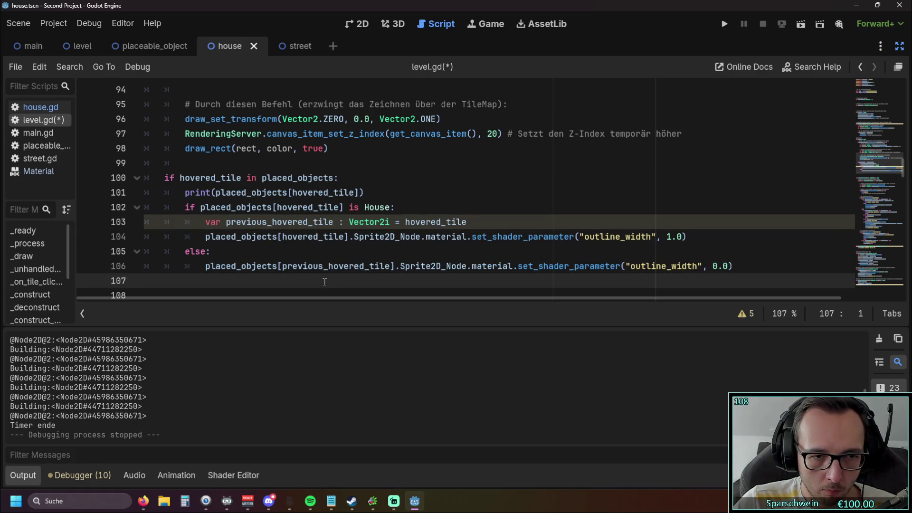
{"action": "scroll", "coordinate": [324, 281], "scroll_direction": "down", "scroll_amount": 1}
{"action": "scroll", "coordinate": [323, 280], "scroll_direction": "up", "scroll_amount": 1}
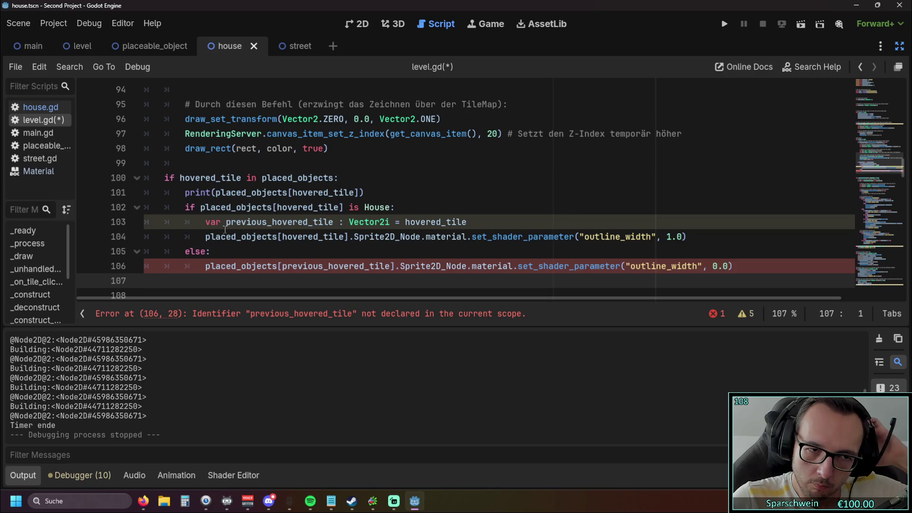
Move the previous_hovered_tile declaration below the print line, delete the empty line, and run the game
{"action": "left_click_drag", "start_coordinate": [205, 222], "coordinate": [467, 222]}
{"action": "key", "text": "ctrl+c"}
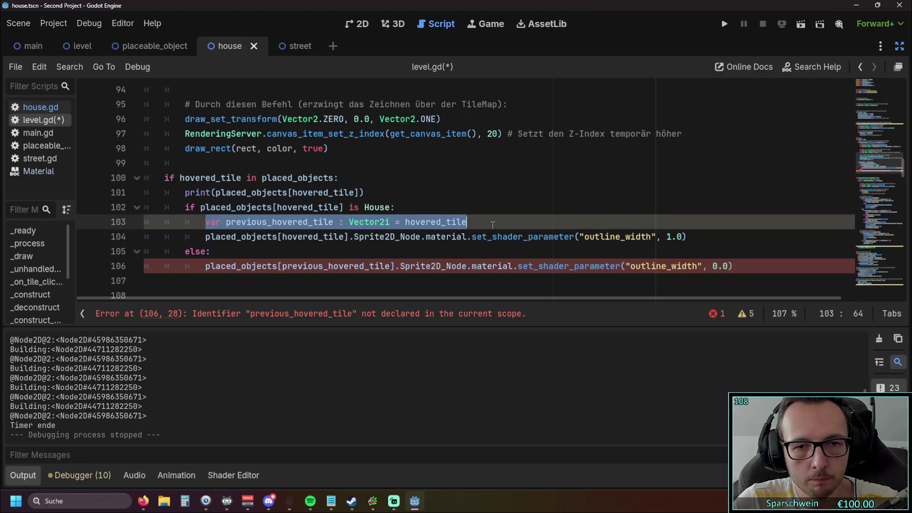
{"action": "key", "text": "BackSpace"}
{"action": "left_click", "coordinate": [370, 193]}
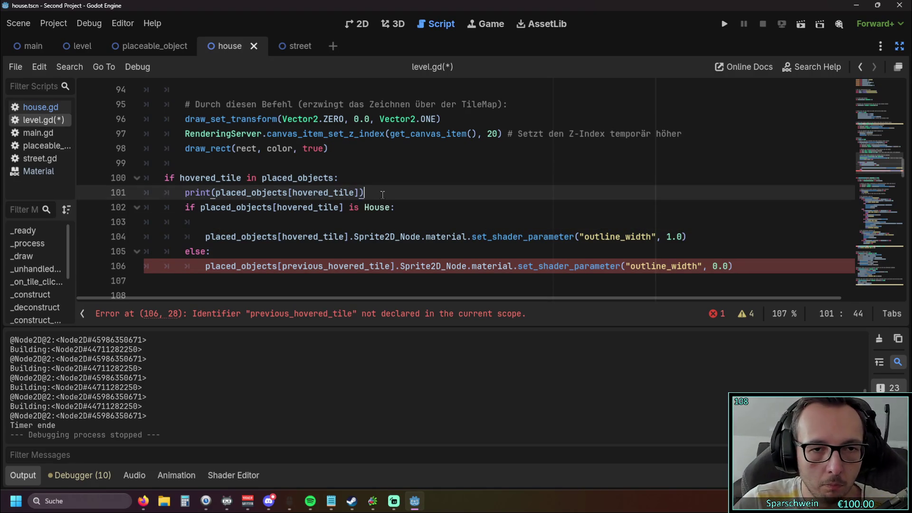
{"action": "key", "text": "Return"}
{"action": "key", "text": "ctrl+v"}
{"action": "left_click", "coordinate": [220, 236]}
{"action": "key", "text": "BackSpace"}
{"action": "key", "text": "BackSpace"}
{"action": "key", "text": "BackSpace"}
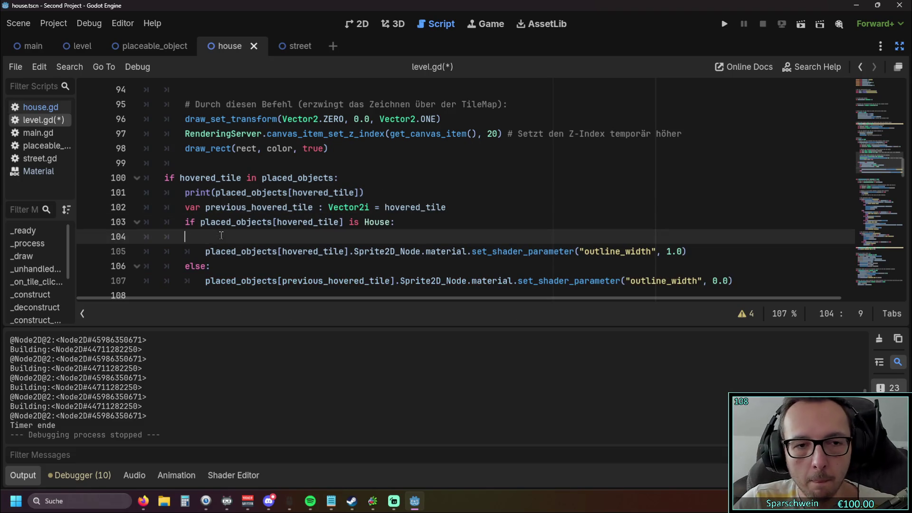
{"action": "key", "text": "BackSpace"}
{"action": "left_click", "coordinate": [420, 250]}
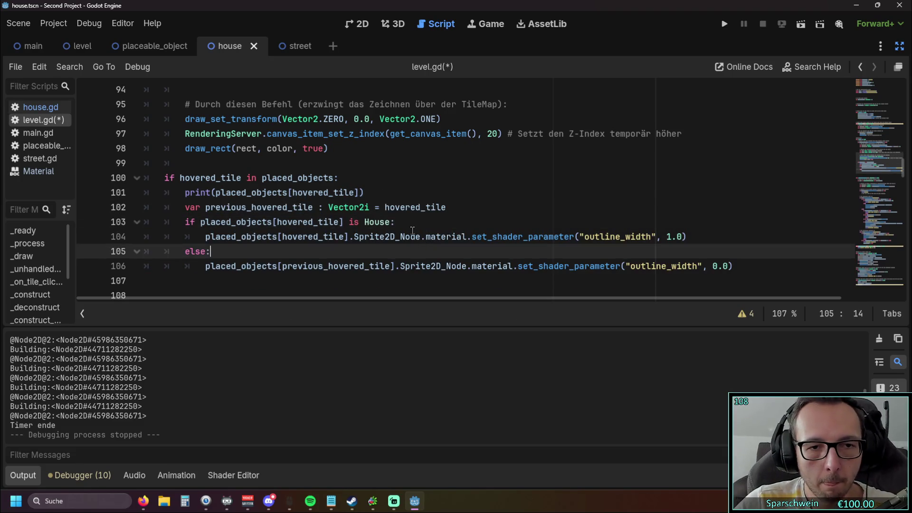
{"action": "scroll", "coordinate": [399, 190], "scroll_direction": "down", "scroll_amount": 1}
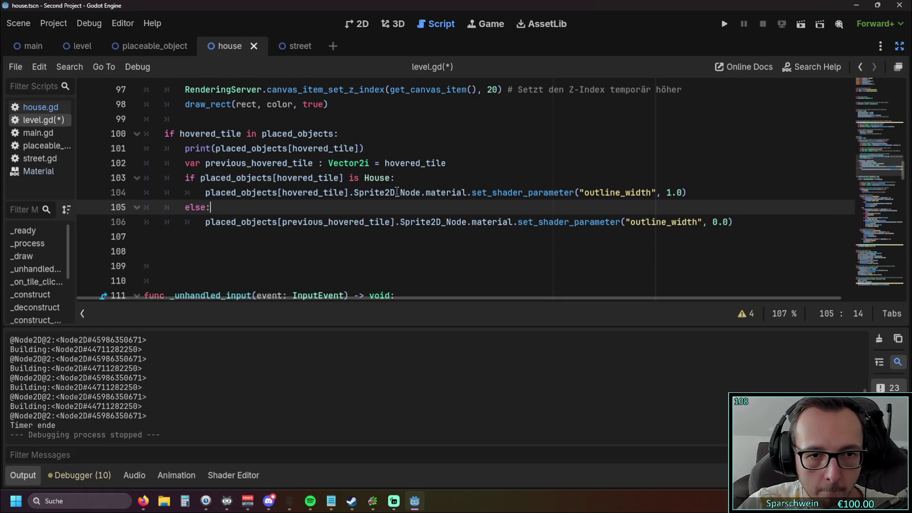
{"action": "scroll", "coordinate": [396, 190], "scroll_direction": "up", "scroll_amount": 1}
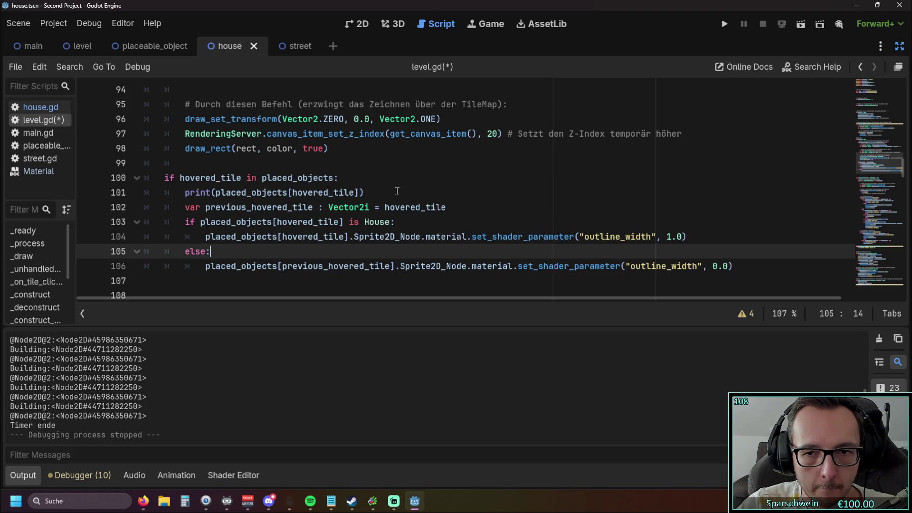
{"action": "left_click", "coordinate": [723, 24]}
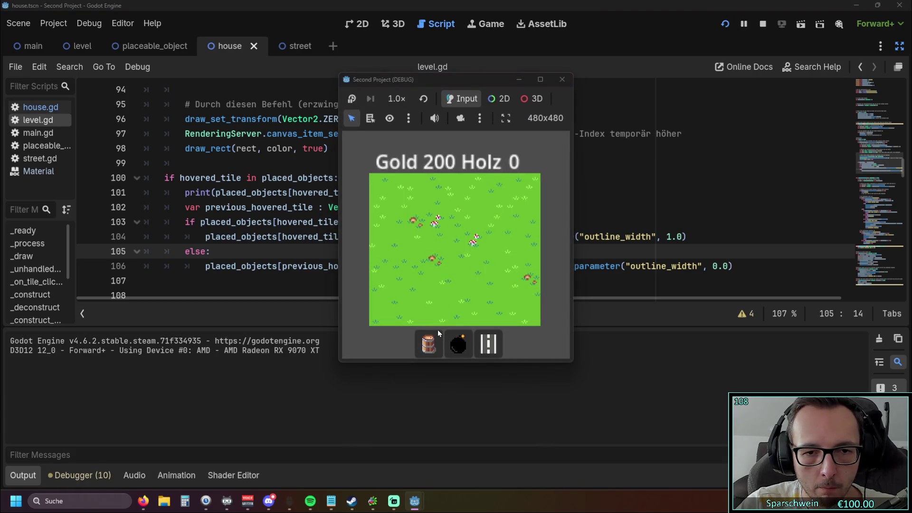
Place barrels at tiles (3, 3) and (5, 3), hover them, then stop with F8
{"action": "left_click", "coordinate": [428, 343]}
{"action": "left_click", "coordinate": [441, 242]}
{"action": "key", "text": "b"}
{"action": "left_click", "coordinate": [472, 237]}
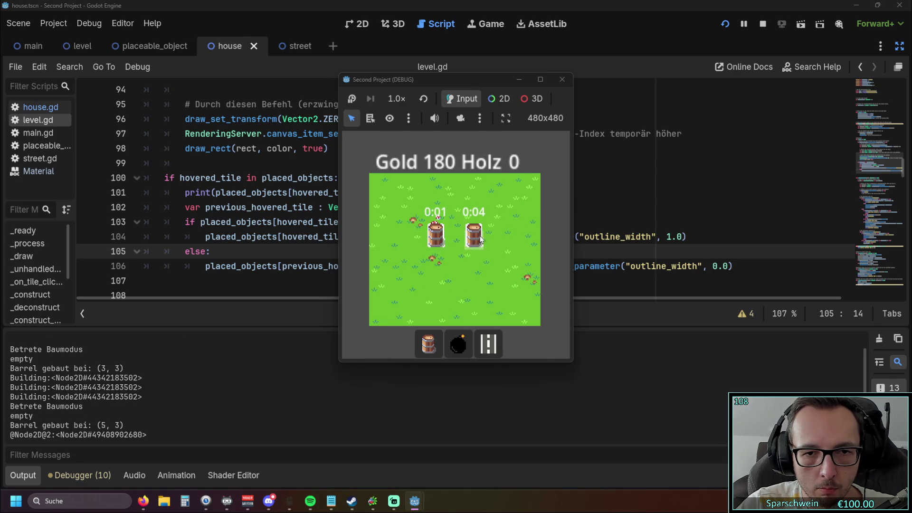
{"action": "key", "text": "F8"}
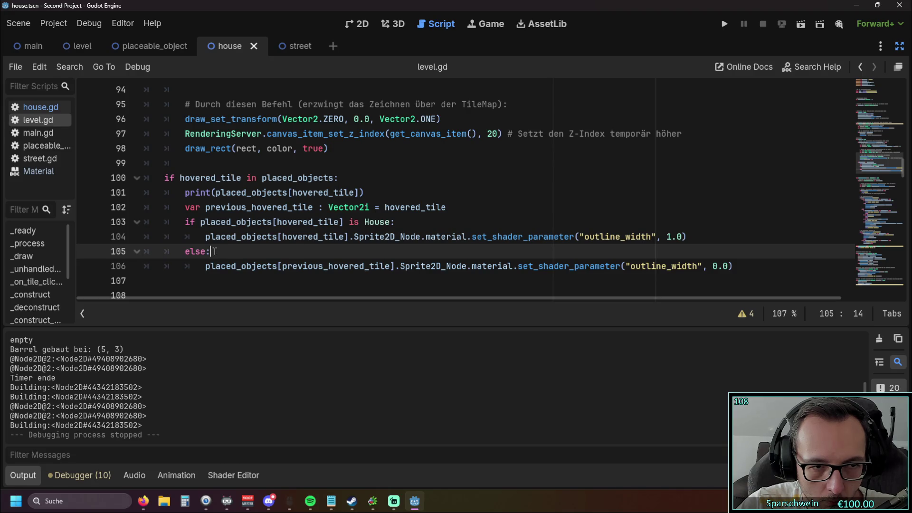
Start a new 'if' line between the outline-on line and else:
{"action": "left_click_drag", "start_coordinate": [208, 252], "coordinate": [184, 251]}
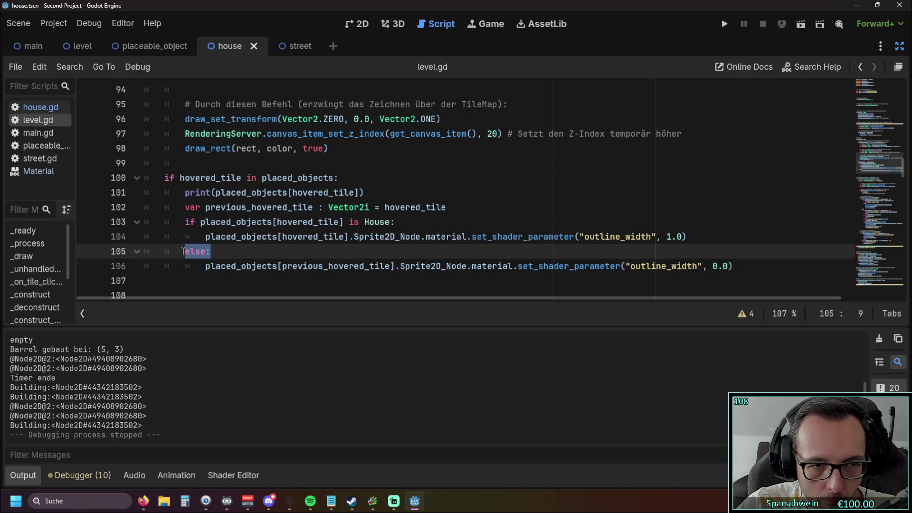
{"action": "left_click", "coordinate": [701, 237]}
{"action": "key", "text": "Return"}
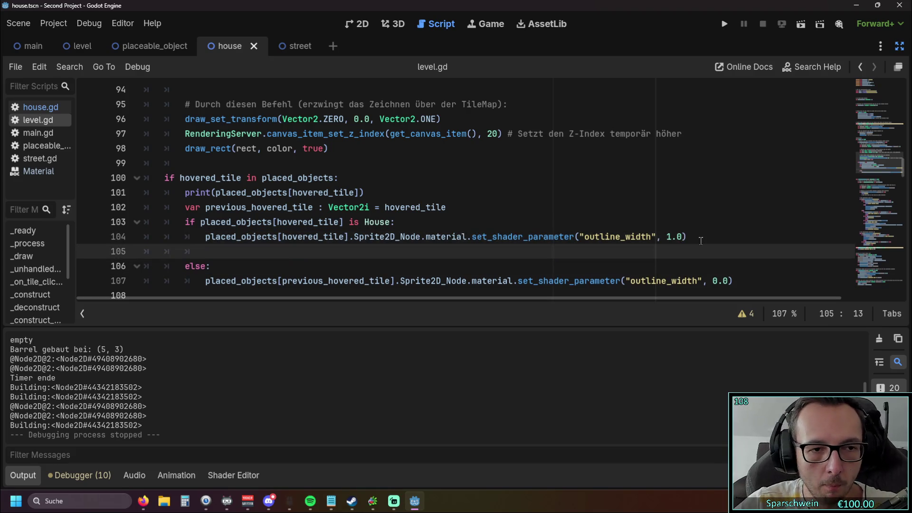
{"action": "key", "text": "BackSpace"}
{"action": "type", "text": "if"}
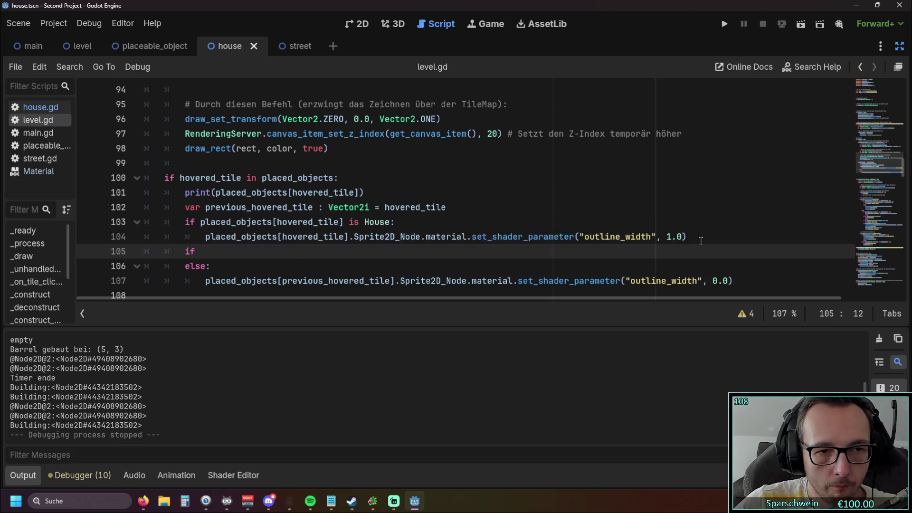
Move the previous_hovered_tile declaration into the House branch and delete the duplicate on line 102
{"action": "left_click_drag", "start_coordinate": [449, 208], "coordinate": [145, 206]}
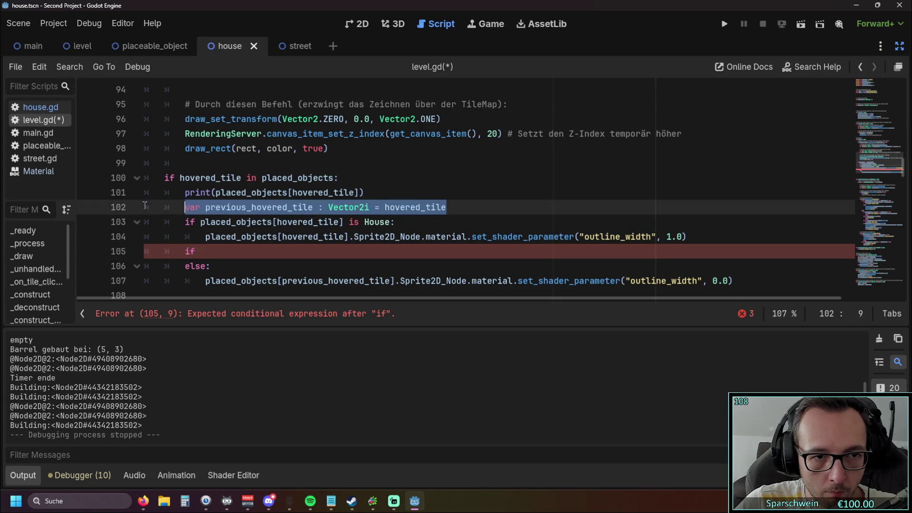
{"action": "left_click", "coordinate": [403, 222]}
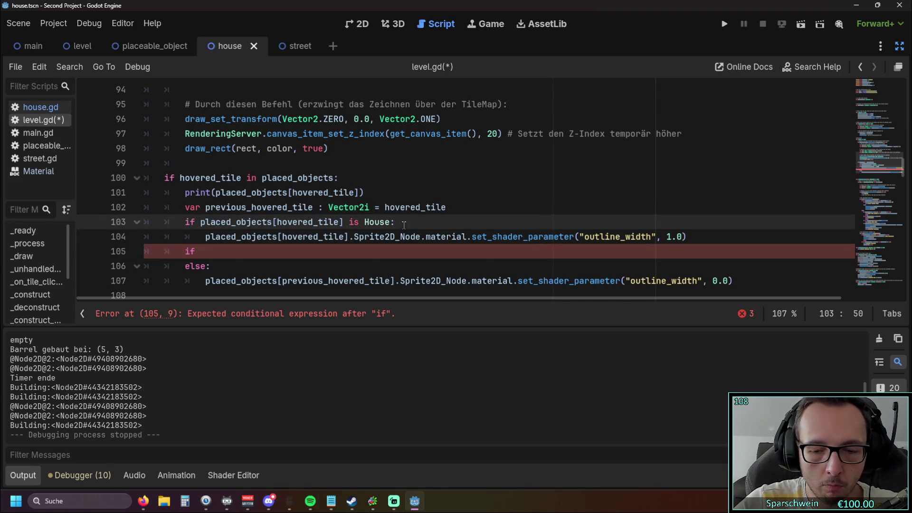
{"action": "key", "text": "Return"}
{"action": "key", "text": "ctrl+v"}
{"action": "left_click", "coordinate": [248, 236]}
{"action": "key", "text": "BackSpace"}
{"action": "key", "text": "BackSpace"}
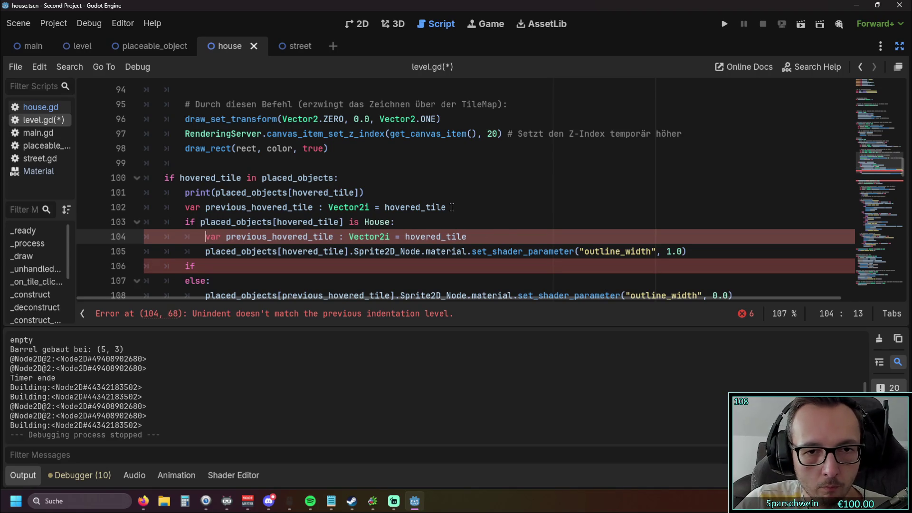
{"action": "left_click_drag", "start_coordinate": [452, 207], "coordinate": [145, 207]}
{"action": "key", "text": "BackSpace"}
{"action": "key", "text": "BackSpace"}
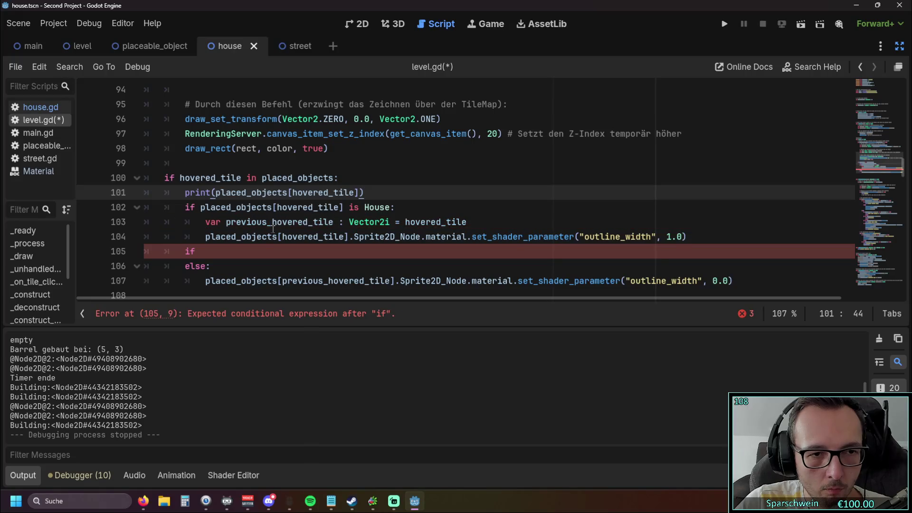
{"action": "scroll", "coordinate": [273, 229], "scroll_direction": "down", "scroll_amount": 1}
{"action": "left_click", "coordinate": [226, 208]}
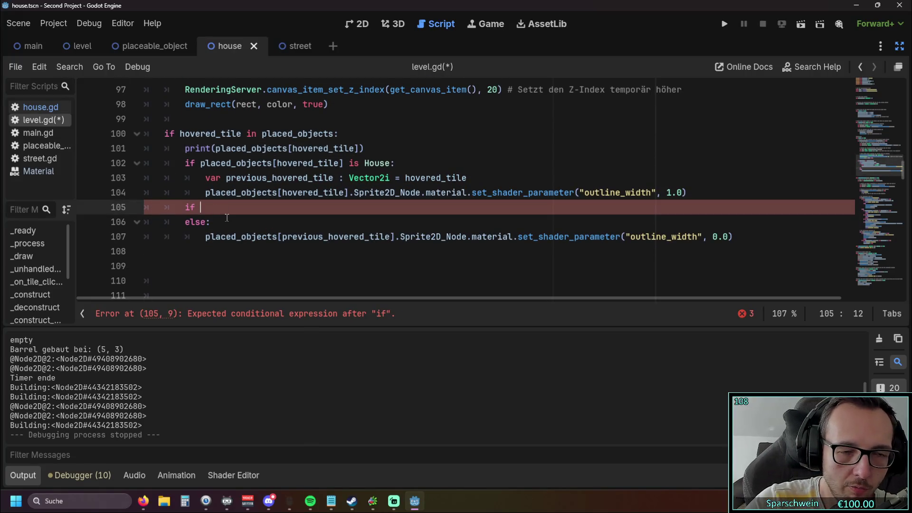
Complete the condition as 'if hovered_tile != previous_hovered_tile' on line 105
{"action": "left_click_drag", "start_coordinate": [406, 177], "coordinate": [467, 179]}
{"action": "key", "text": "ctrl+c"}
{"action": "left_click", "coordinate": [219, 207]}
{"action": "key", "text": "ctrl+v"}
{"action": "left_click", "coordinate": [247, 225]}
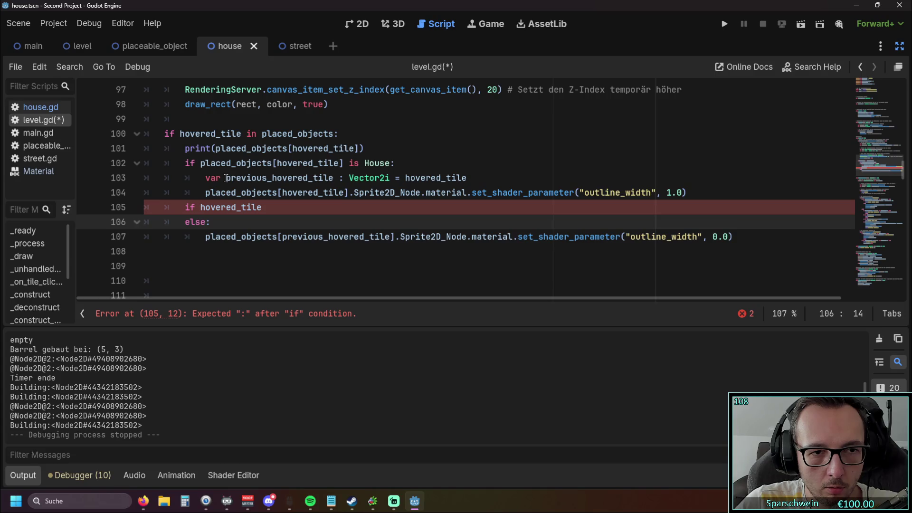
{"action": "left_click", "coordinate": [261, 207]}
{"action": "type", "text": "!"}
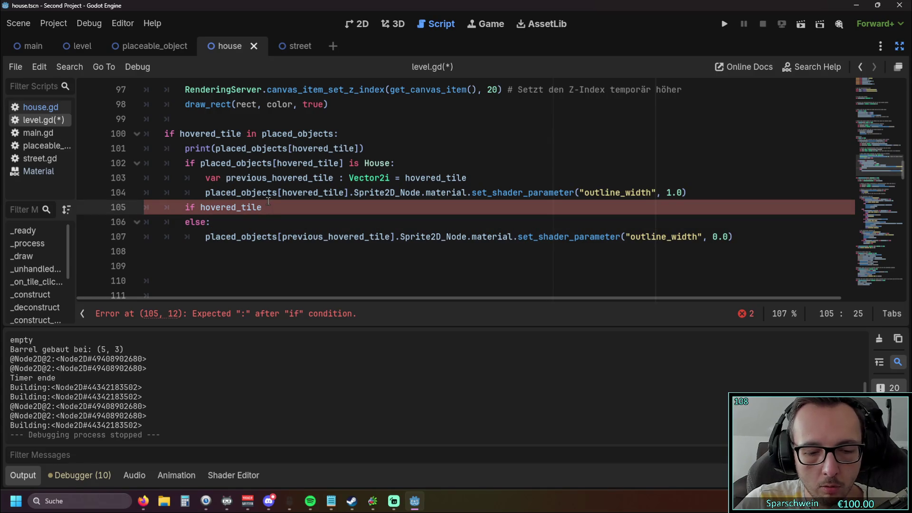
{"action": "type", "text": "="}
{"action": "left_click", "coordinate": [228, 221]}
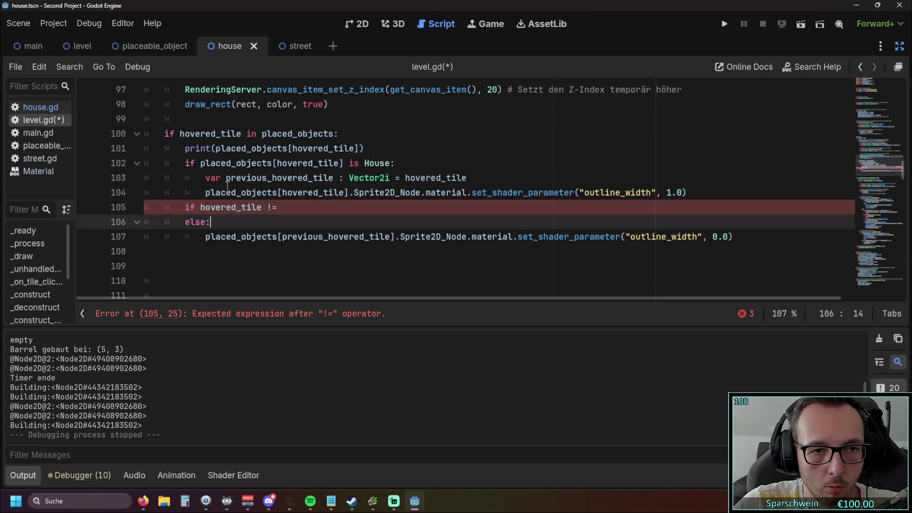
{"action": "left_click_drag", "start_coordinate": [226, 178], "coordinate": [328, 181]}
{"action": "left_click", "coordinate": [304, 208]}
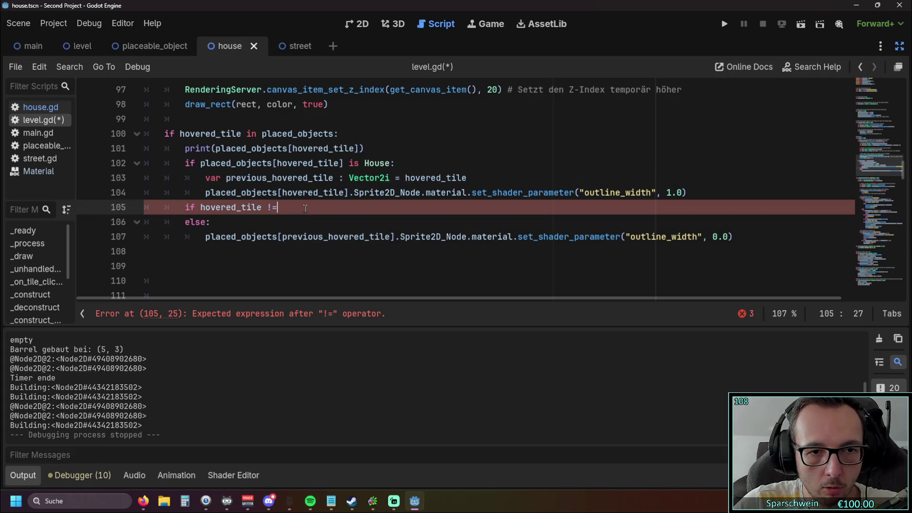
{"action": "key", "text": "ctrl+v"}
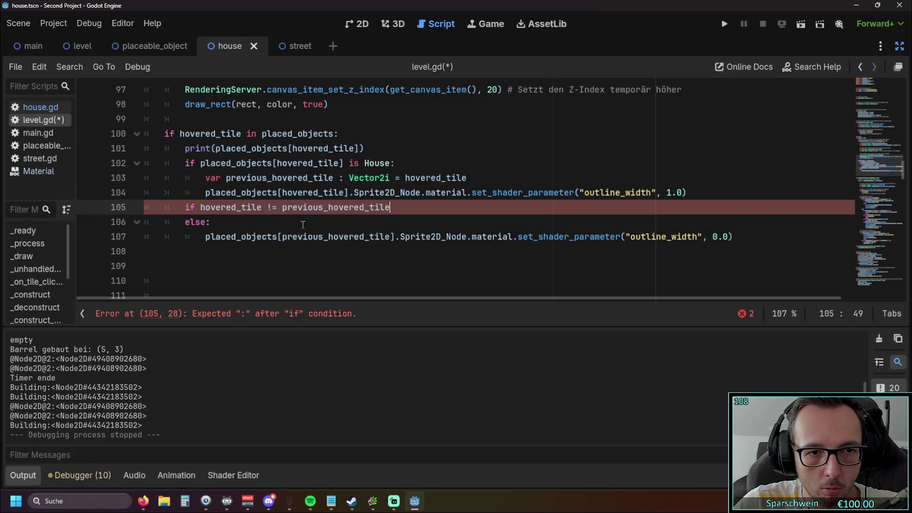
Delete the else: line and end the if condition with a colon
{"action": "left_click", "coordinate": [302, 225]}
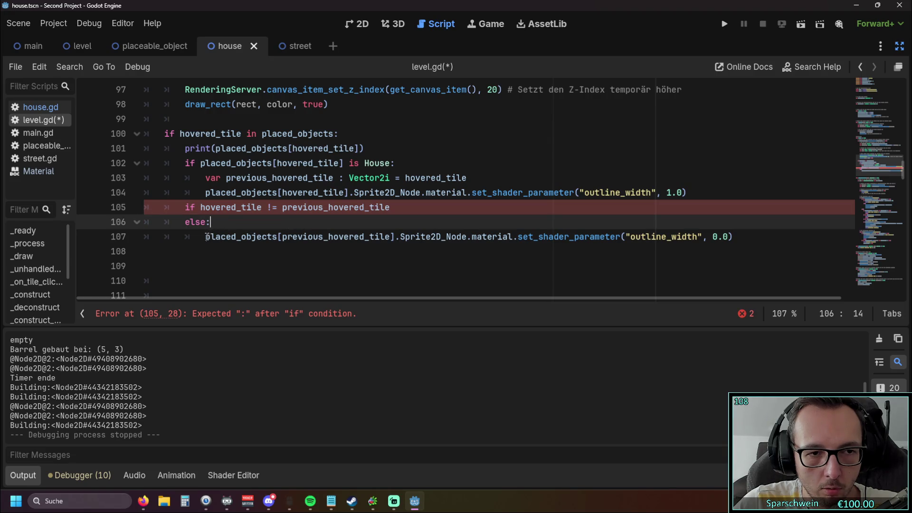
{"action": "left_click_drag", "start_coordinate": [210, 222], "coordinate": [85, 223]}
{"action": "key", "text": "BackSpace"}
{"action": "key", "text": "BackSpace"}
{"action": "left_click", "coordinate": [235, 244]}
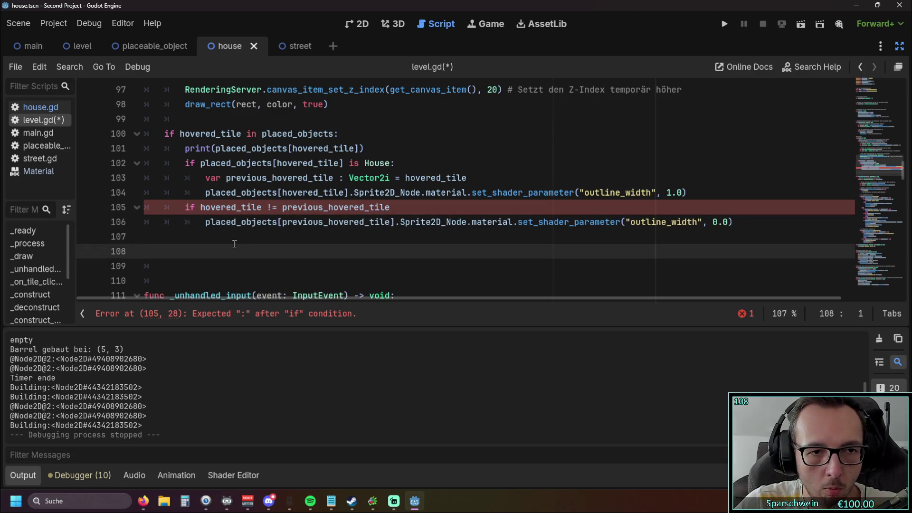
{"action": "left_click", "coordinate": [399, 207]}
{"action": "type", "text": ":"}
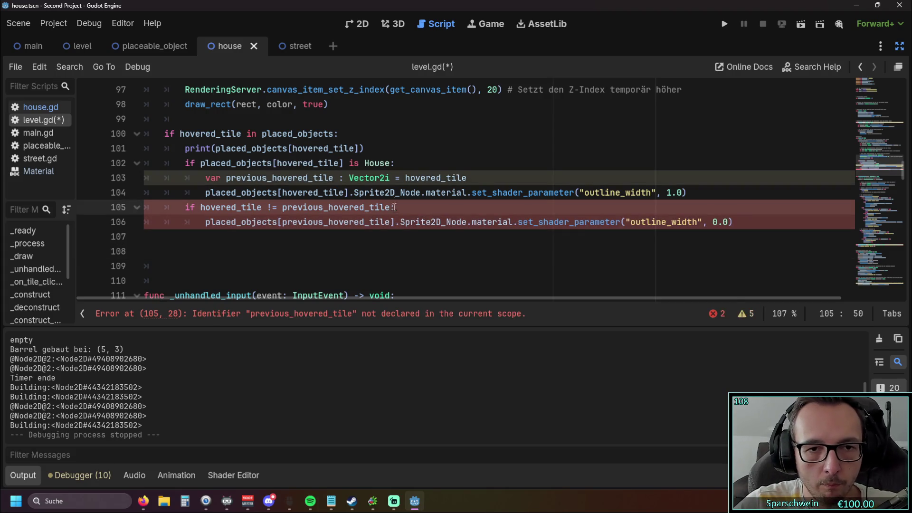
{"action": "left_click", "coordinate": [399, 241]}
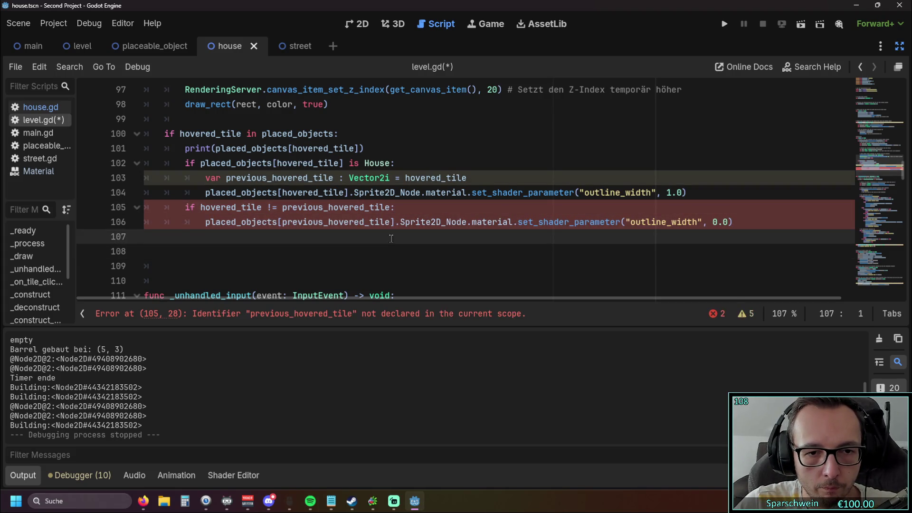
Move the declaration below the print line, dedent it, remove the empty line, then save and run with F5
{"action": "left_click_drag", "start_coordinate": [496, 179], "coordinate": [83, 179]}
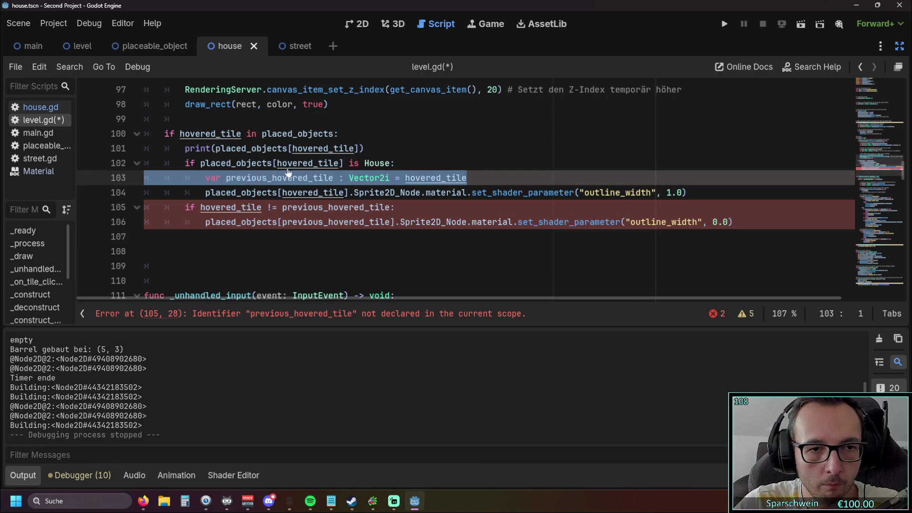
{"action": "key", "text": "BackSpace"}
{"action": "left_click", "coordinate": [365, 148]}
{"action": "key", "text": "Return"}
{"action": "key", "text": "ctrl+v"}
{"action": "key", "text": "Home"}
{"action": "key", "text": "BackSpace"}
{"action": "key", "text": "BackSpace"}
{"action": "key", "text": "BackSpace"}
{"action": "left_click", "coordinate": [263, 193]}
{"action": "key", "text": "BackSpace"}
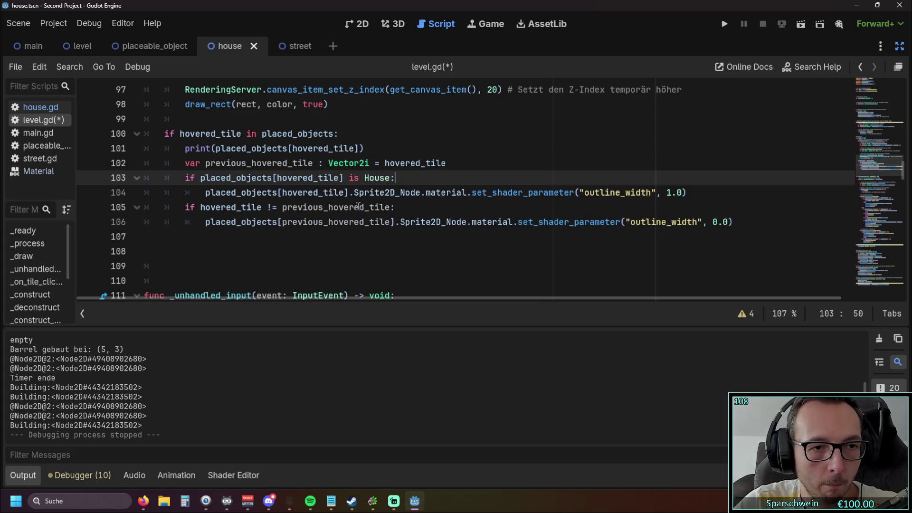
{"action": "key", "text": "F5"}
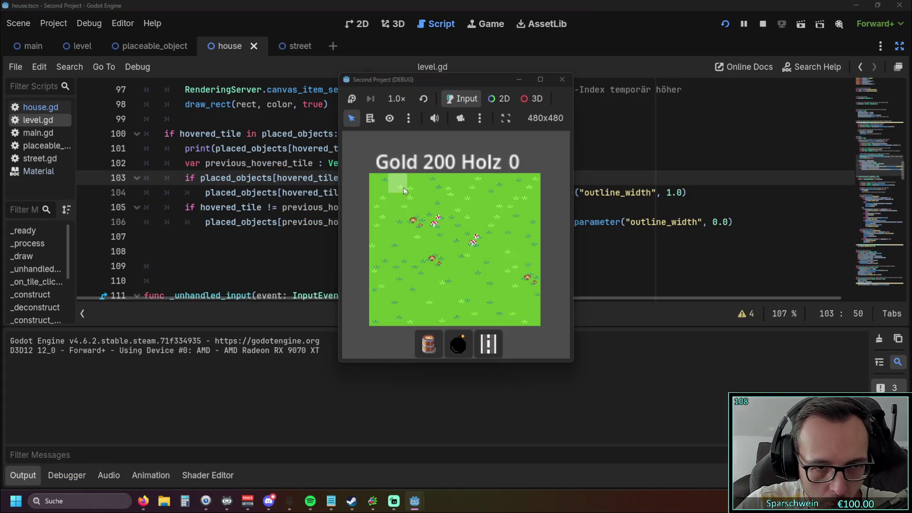
Place barrels at (3, 4), (2, 9) and (5, 4), then stop the game and return to the script
{"action": "left_click", "coordinate": [428, 355]}
{"action": "left_click", "coordinate": [435, 257]}
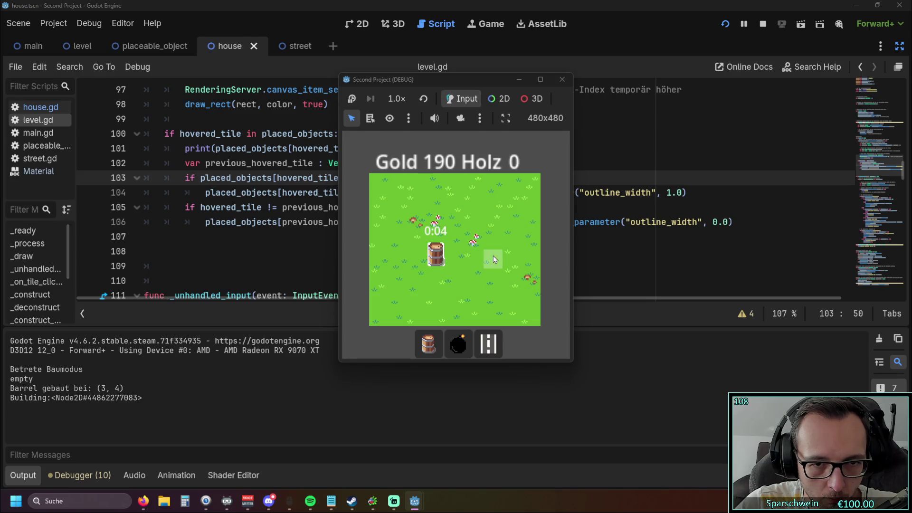
{"action": "left_click", "coordinate": [413, 349]}
{"action": "left_click", "coordinate": [414, 348]}
{"action": "left_click", "coordinate": [437, 337]}
{"action": "left_click", "coordinate": [475, 259]}
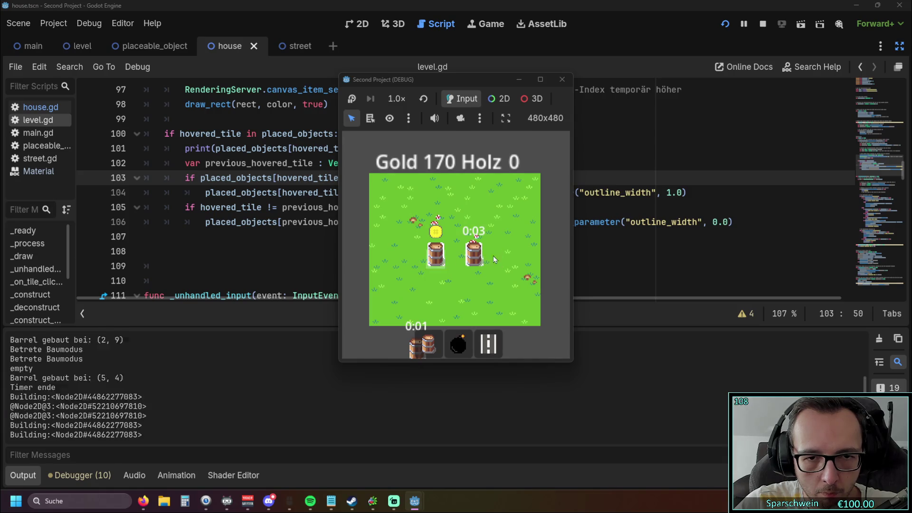
{"action": "left_click", "coordinate": [561, 79]}
{"action": "left_click", "coordinate": [414, 237]}
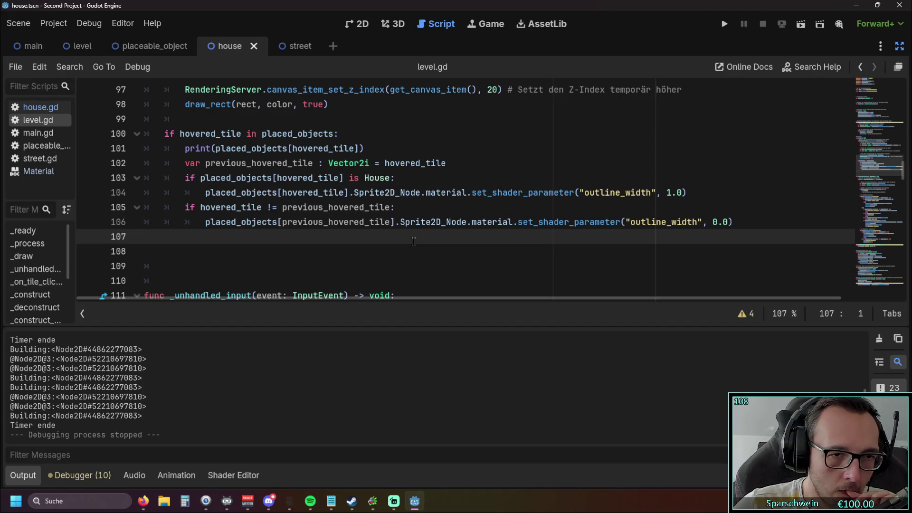
Move the previous_hovered_tile declaration out of _draw into a script-level variable below hovered_tile
{"action": "scroll", "coordinate": [413, 241], "scroll_direction": "up", "scroll_amount": 1}
{"action": "scroll", "coordinate": [356, 240], "scroll_direction": "down", "scroll_amount": 1}
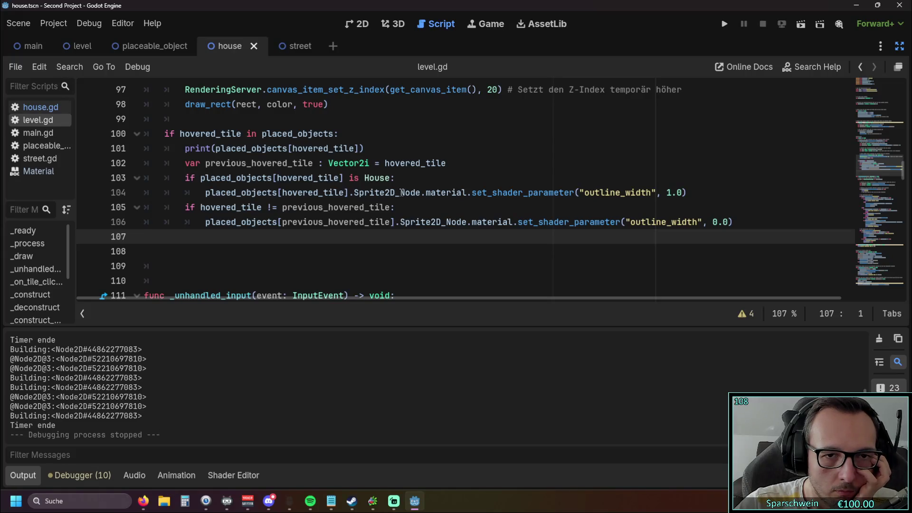
{"action": "scroll", "coordinate": [400, 192], "scroll_direction": "up", "scroll_amount": 18}
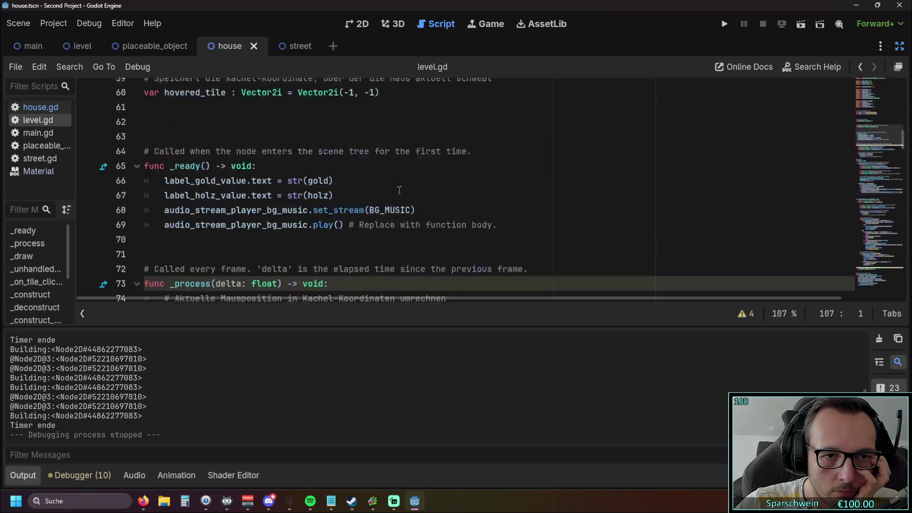
{"action": "scroll", "coordinate": [399, 190], "scroll_direction": "down", "scroll_amount": 18}
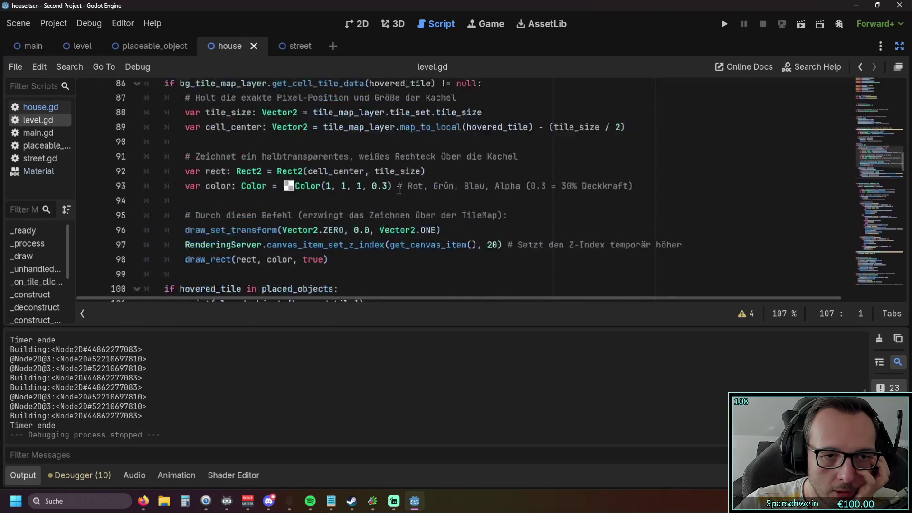
{"action": "triple_click", "coordinate": [448, 168]}
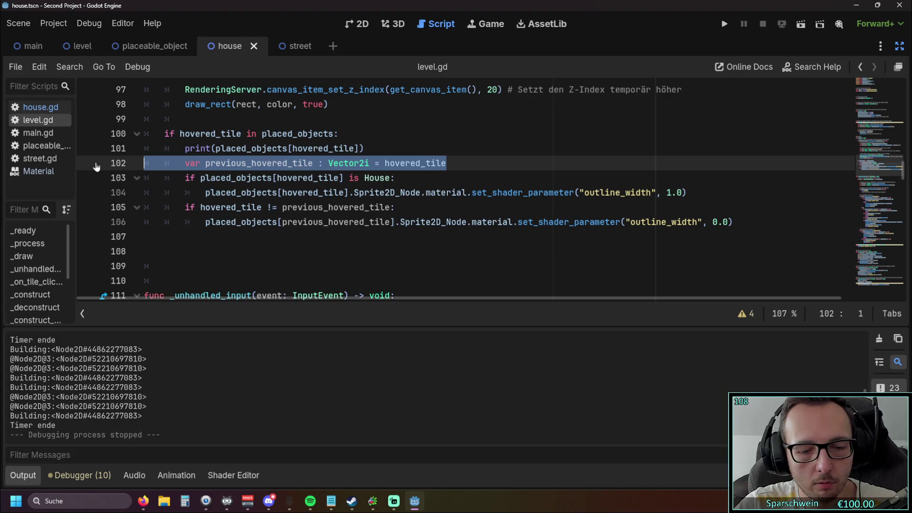
{"action": "key", "text": "BackSpace"}
{"action": "key", "text": "BackSpace"}
{"action": "scroll", "coordinate": [280, 209], "scroll_direction": "up", "scroll_amount": 16}
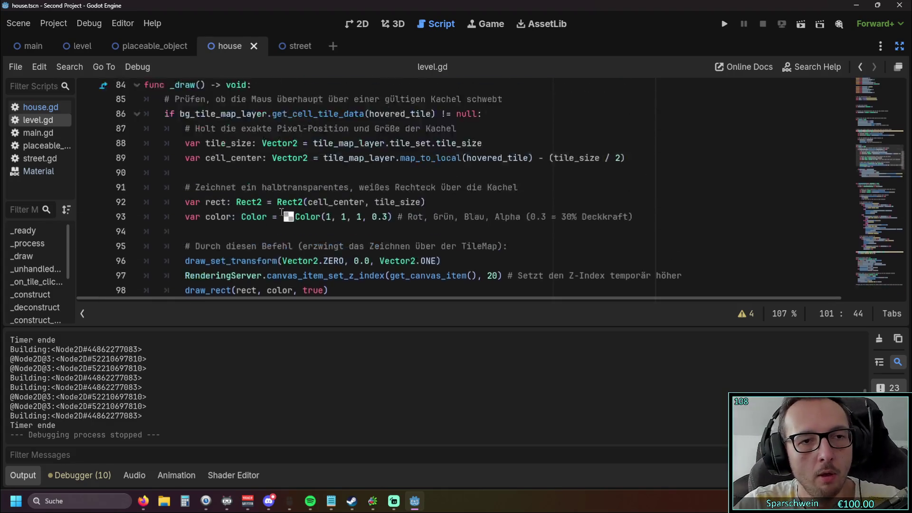
{"action": "scroll", "coordinate": [281, 211], "scroll_direction": "down", "scroll_amount": 13}
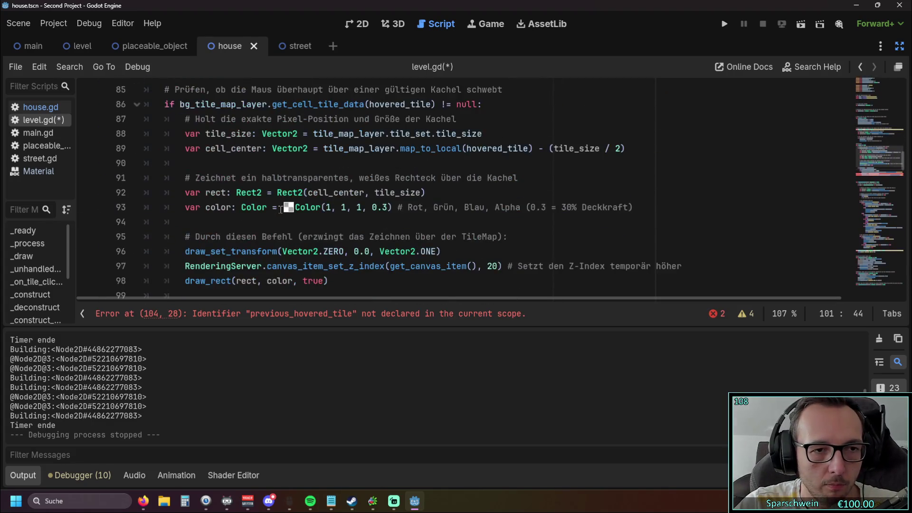
{"action": "scroll", "coordinate": [280, 209], "scroll_direction": "up", "scroll_amount": 9}
{"action": "scroll", "coordinate": [281, 209], "scroll_direction": "up", "scroll_amount": 3}
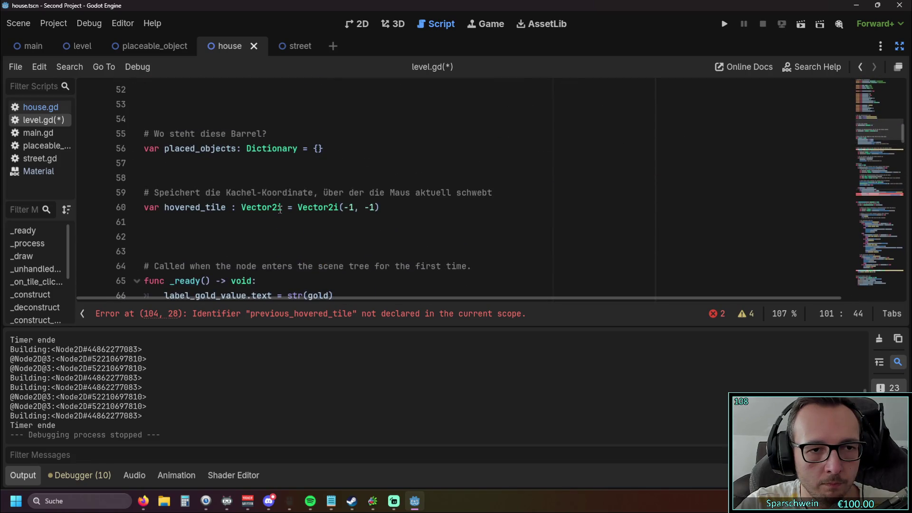
{"action": "left_click", "coordinate": [187, 222]}
{"action": "key", "text": "ctrl+v"}
{"action": "key", "text": "shift+Tab"}
{"action": "key", "text": "shift+Tab"}
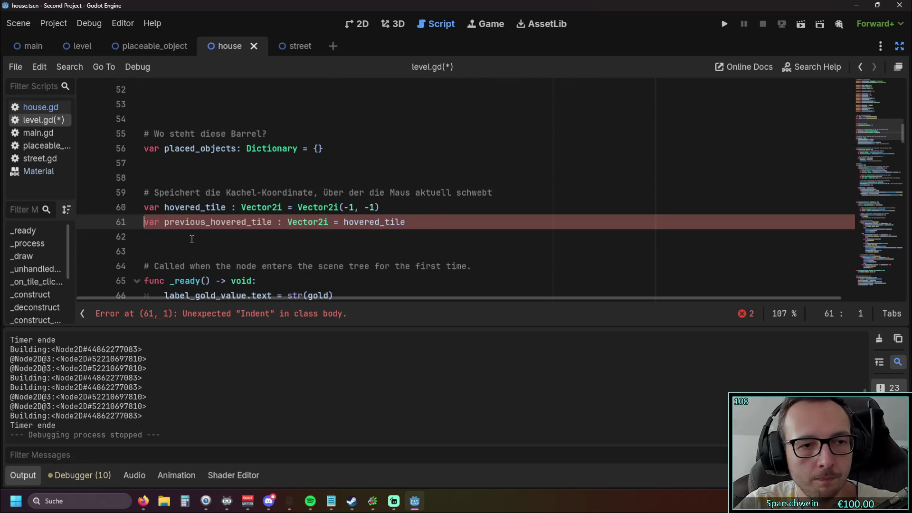
{"action": "left_click", "coordinate": [192, 242]}
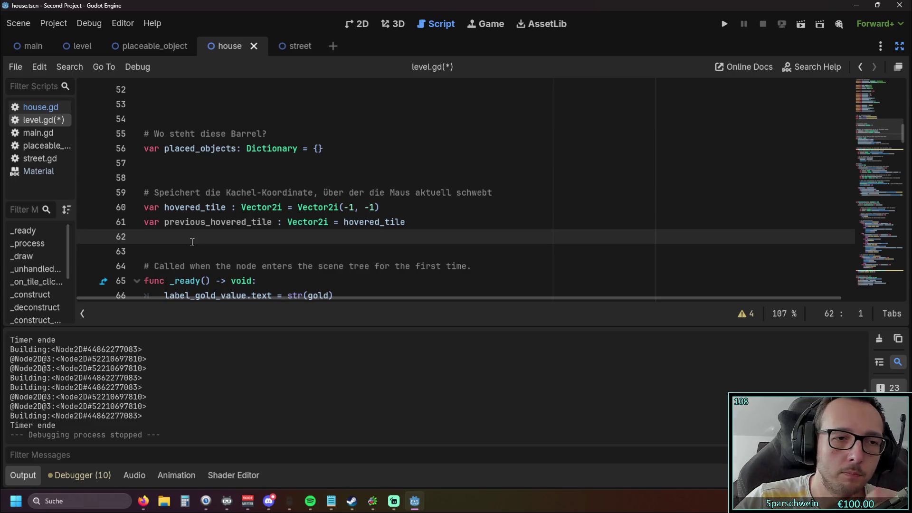
Review the hovered_tile checks and select the line resetting the previous tile's outline to 0.0
{"action": "scroll", "coordinate": [273, 212], "scroll_direction": "down", "scroll_amount": 15}
{"action": "scroll", "coordinate": [273, 212], "scroll_direction": "down", "scroll_amount": 14}
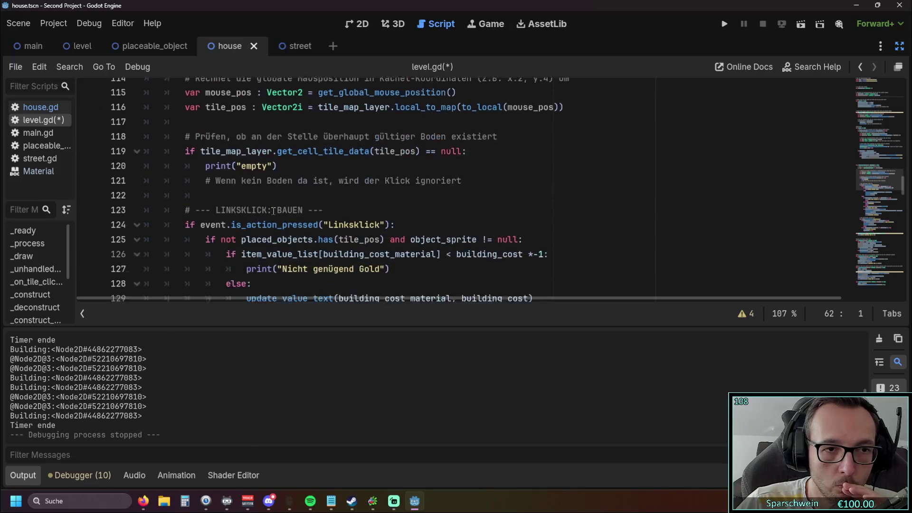
{"action": "scroll", "coordinate": [276, 209], "scroll_direction": "up", "scroll_amount": 15}
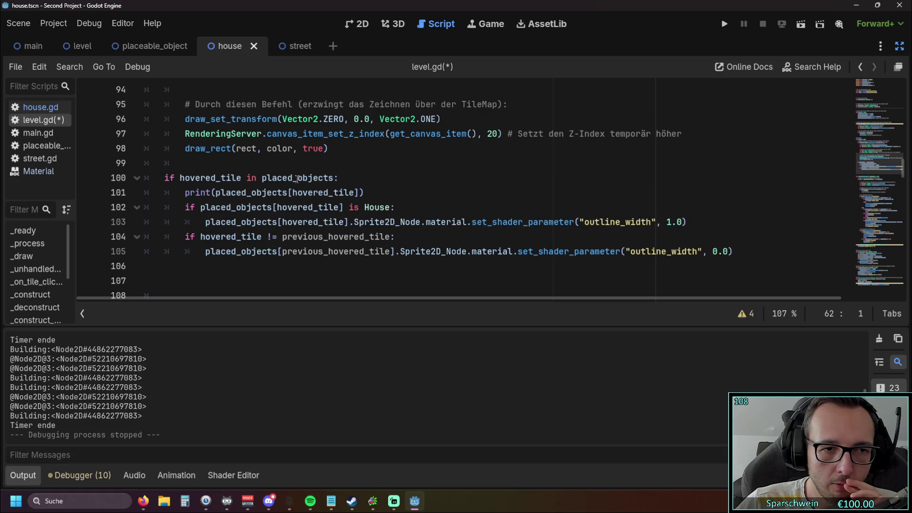
{"action": "mouse_move", "coordinate": [296, 179]}
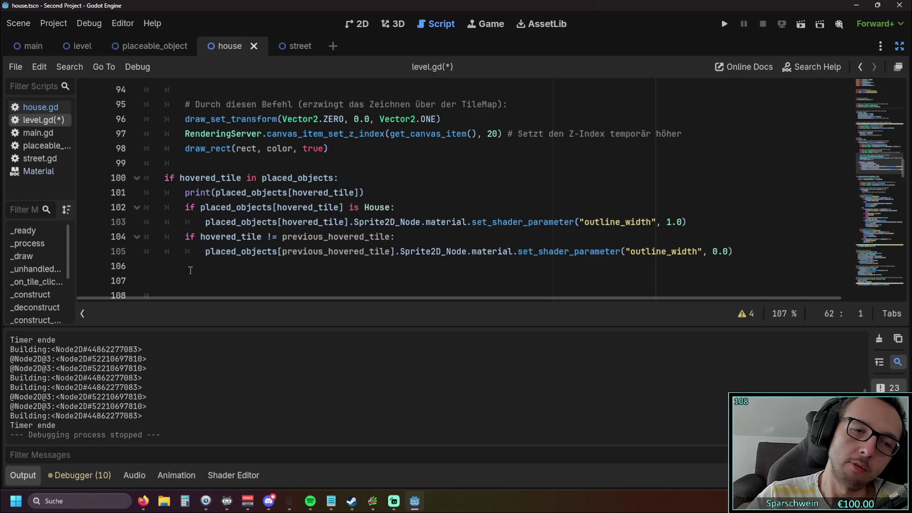
{"action": "scroll", "coordinate": [190, 270], "scroll_direction": "up", "scroll_amount": 4}
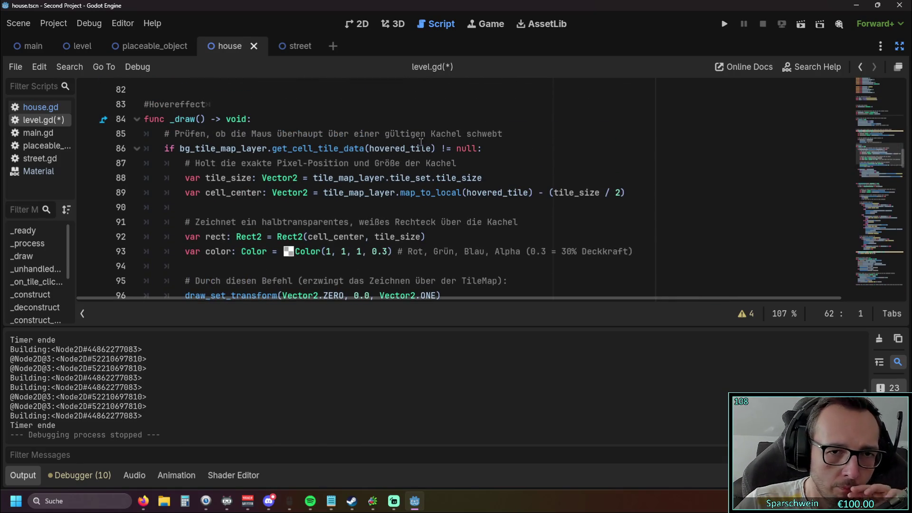
{"action": "scroll", "coordinate": [433, 162], "scroll_direction": "down", "scroll_amount": 3}
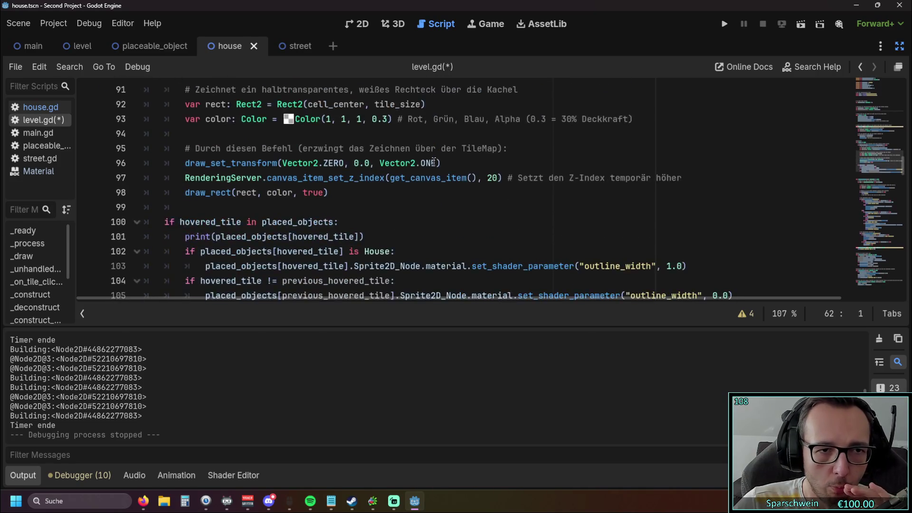
{"action": "scroll", "coordinate": [434, 161], "scroll_direction": "down", "scroll_amount": 1}
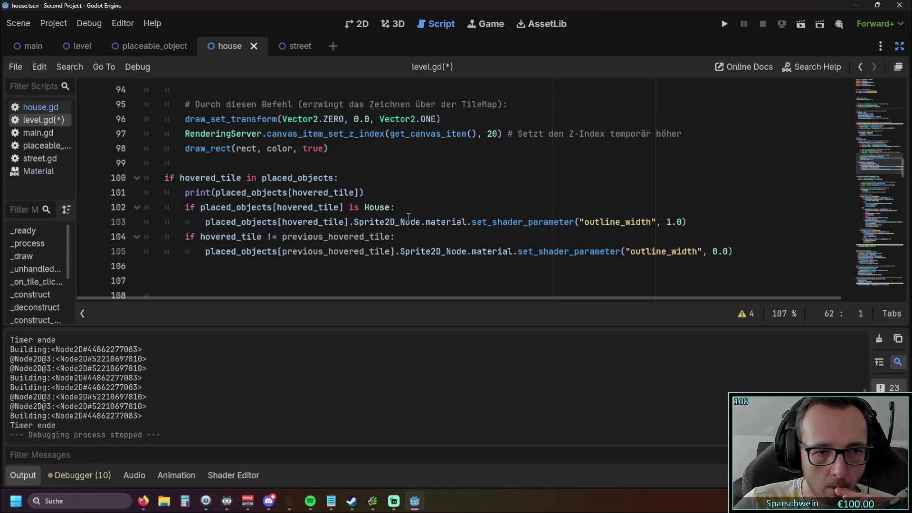
{"action": "scroll", "coordinate": [408, 217], "scroll_direction": "up", "scroll_amount": 7}
{"action": "scroll", "coordinate": [401, 220], "scroll_direction": "down", "scroll_amount": 7}
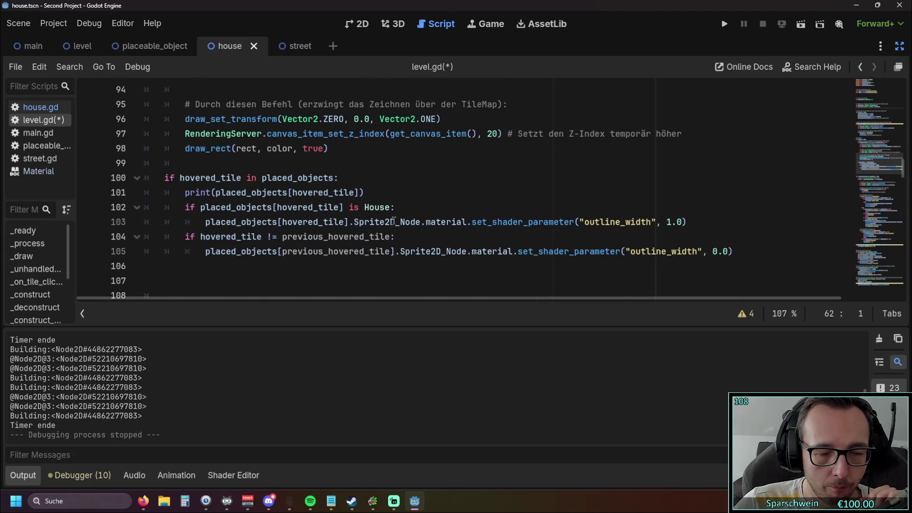
{"action": "scroll", "coordinate": [394, 221], "scroll_direction": "up", "scroll_amount": 1}
{"action": "scroll", "coordinate": [393, 221], "scroll_direction": "down", "scroll_amount": 1}
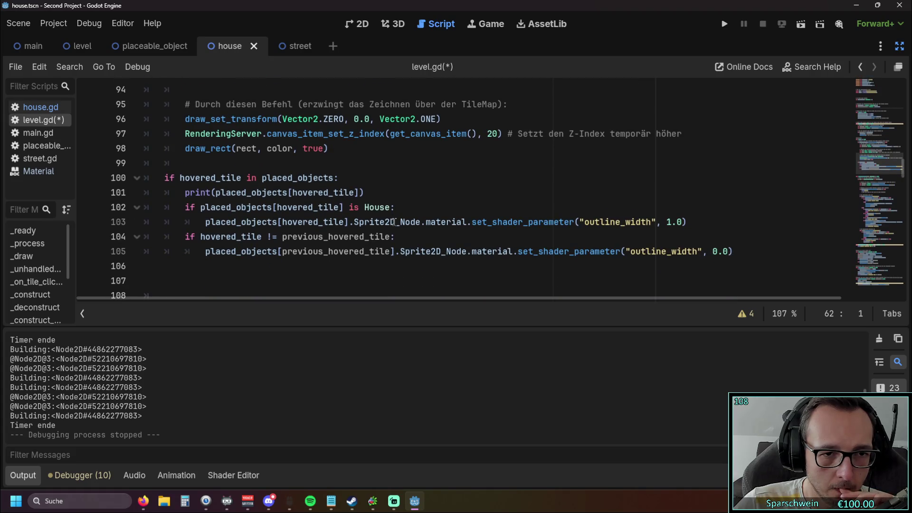
{"action": "left_click_drag", "start_coordinate": [731, 252], "coordinate": [81, 254]}
{"action": "key", "text": "ctrl+c"}
Move the previous tile's outline reset line to just after the draw_rect call
{"action": "key", "text": "BackSpace"}
{"action": "left_click", "coordinate": [348, 151]}
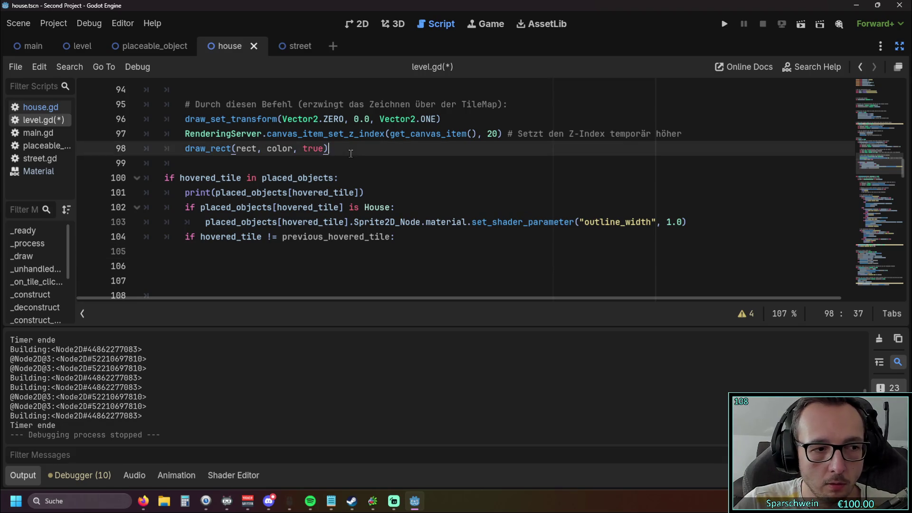
{"action": "key", "text": "Return"}
{"action": "key", "text": "ctrl+v"}
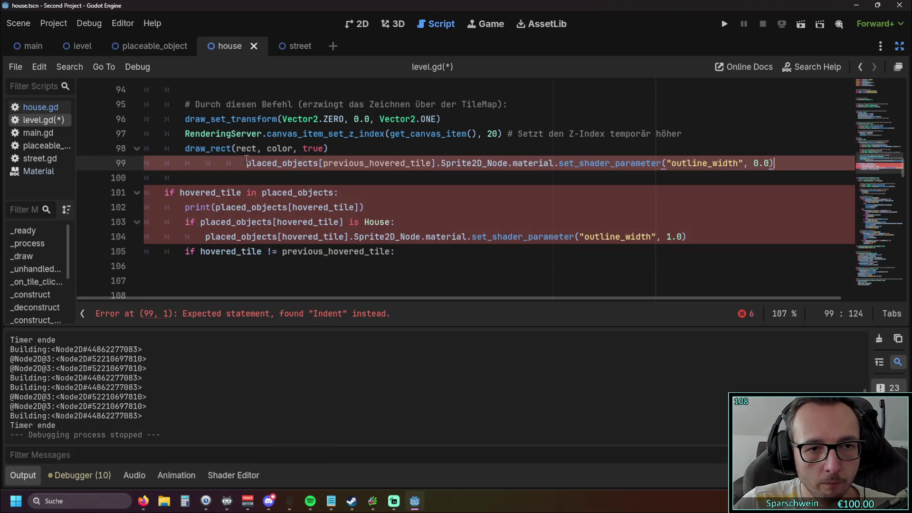
{"action": "key", "text": "BackSpace"}
{"action": "key", "text": "BackSpace"}
{"action": "key", "text": "BackSpace"}
{"action": "key", "text": "Down"}
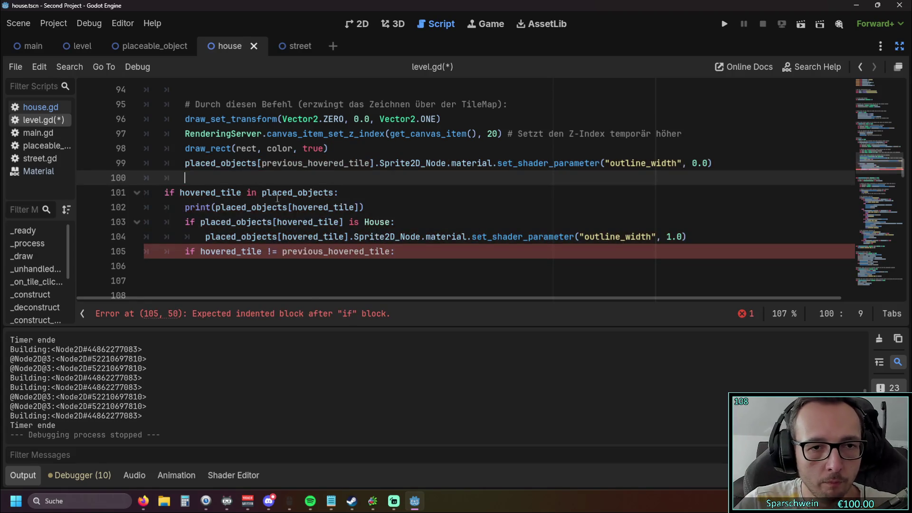
Delete the leftover != check line, save the script and run the project
{"action": "left_click", "coordinate": [324, 270]}
{"action": "key", "text": "shift+Up"}
{"action": "key", "text": "BackSpace"}
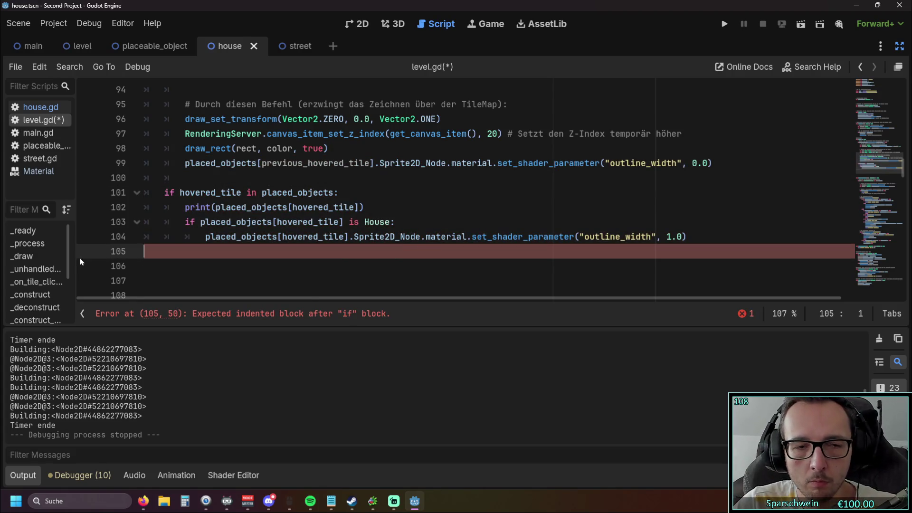
{"action": "key", "text": "BackSpace"}
{"action": "left_click", "coordinate": [243, 266]}
{"action": "key", "text": "F5"}
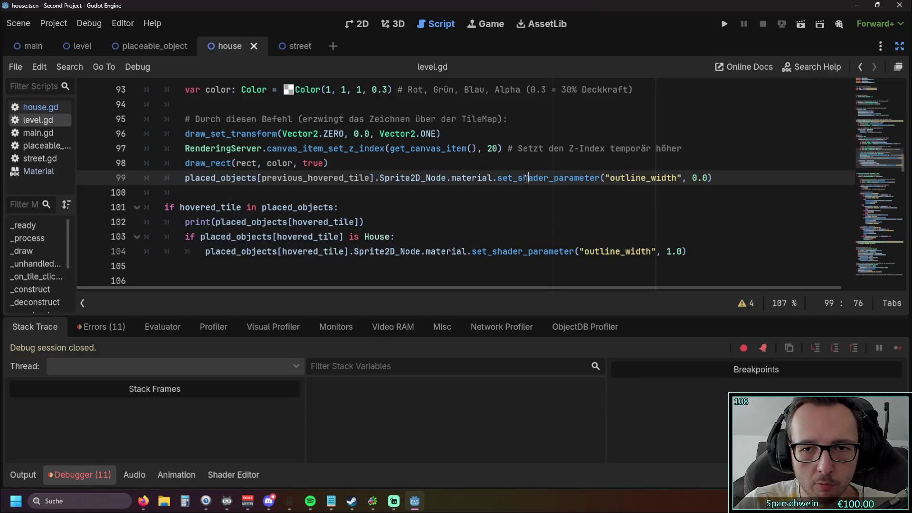
{"action": "left_click", "coordinate": [724, 24]}
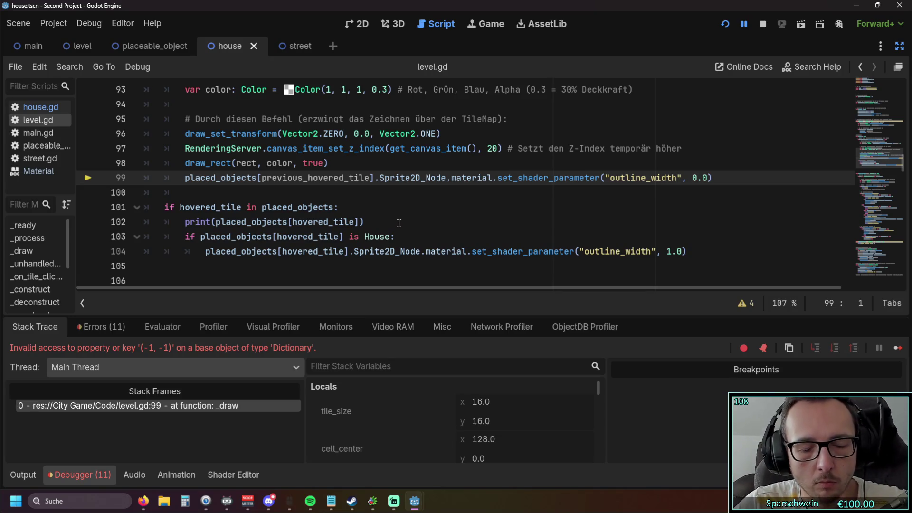
Undo the move so the reset line sits under the != check again
{"action": "key", "text": "ctrl+z"}
{"action": "key", "text": "ctrl+z"}
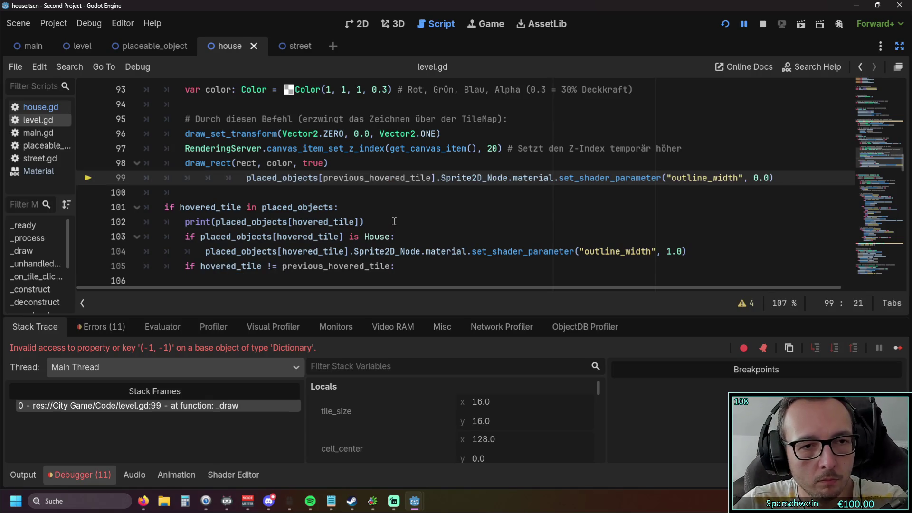
{"action": "key", "text": "ctrl+z"}
{"action": "key", "text": "ctrl+z"}
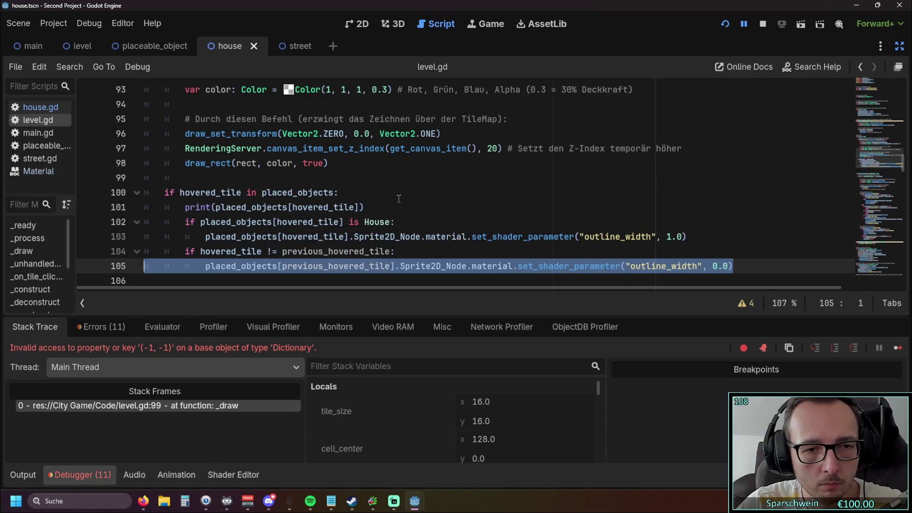
{"action": "key", "text": "ctrl+z"}
{"action": "scroll", "coordinate": [387, 202], "scroll_direction": "down", "scroll_amount": 1}
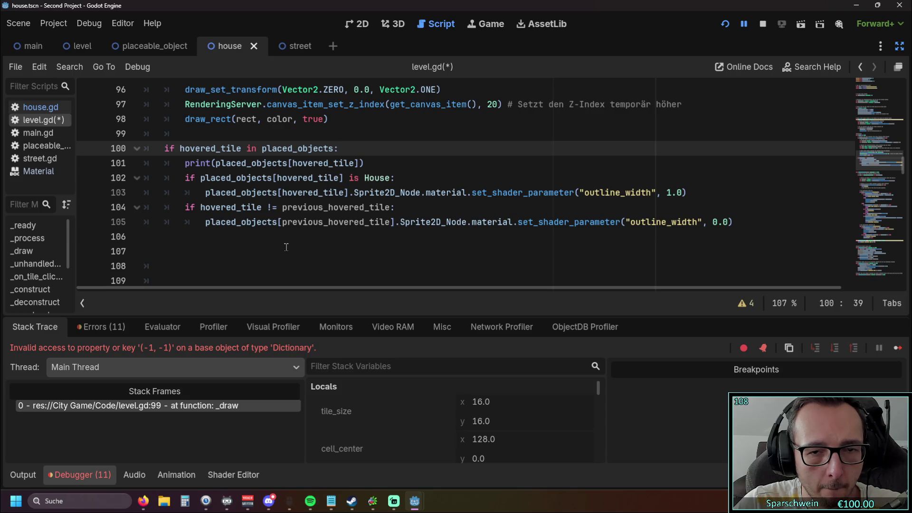
Remove 'previous_' so the reset clears hovered_tile's outline, then restart the game
{"action": "left_click_drag", "start_coordinate": [328, 222], "coordinate": [282, 226]}
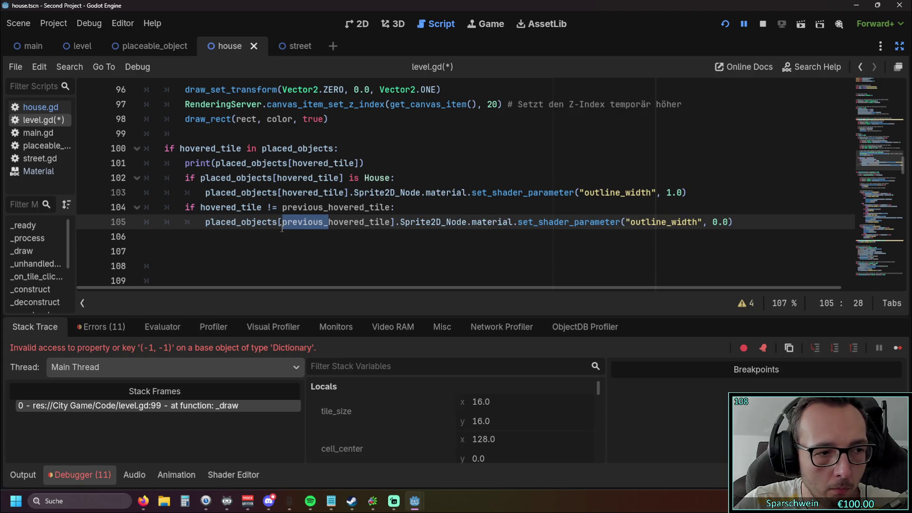
{"action": "key", "text": "BackSpace"}
{"action": "left_click", "coordinate": [285, 236]}
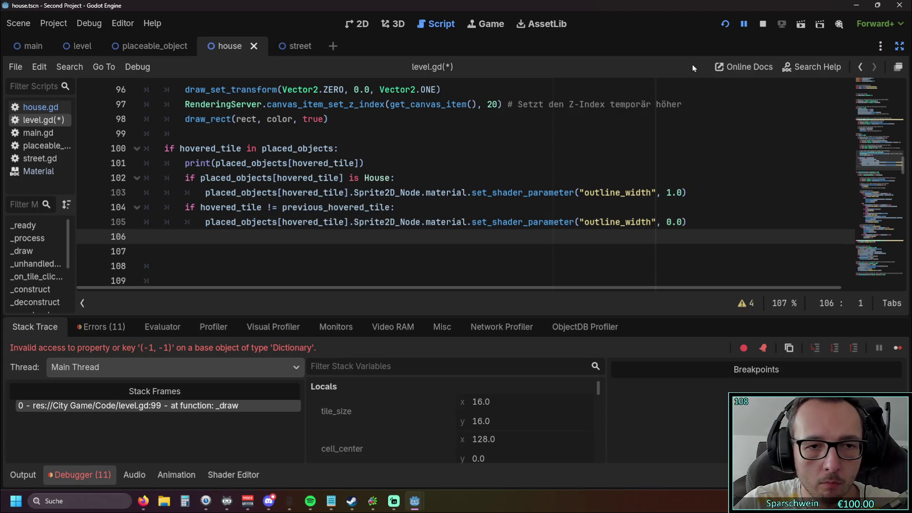
{"action": "left_click", "coordinate": [730, 25]}
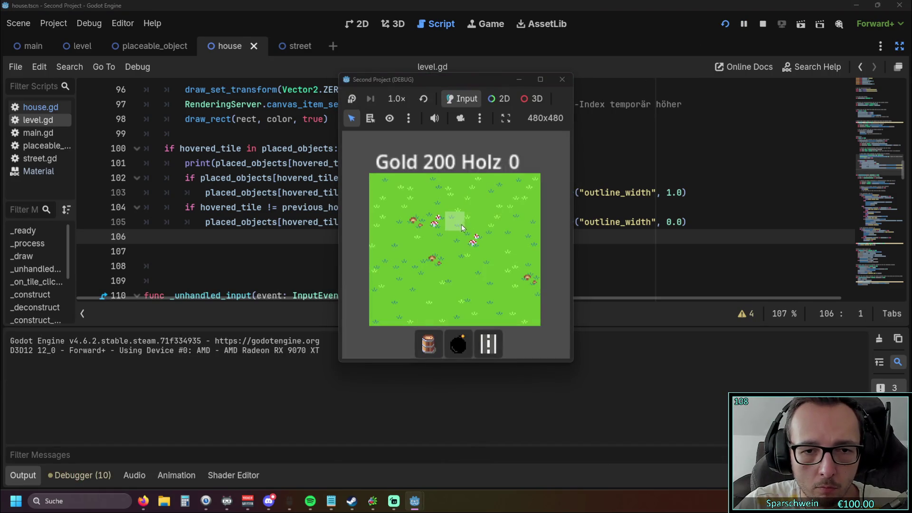
Select the barrel, place two barrels side by side on the grass, then close the game
{"action": "left_click", "coordinate": [429, 343]}
{"action": "left_click", "coordinate": [443, 255]}
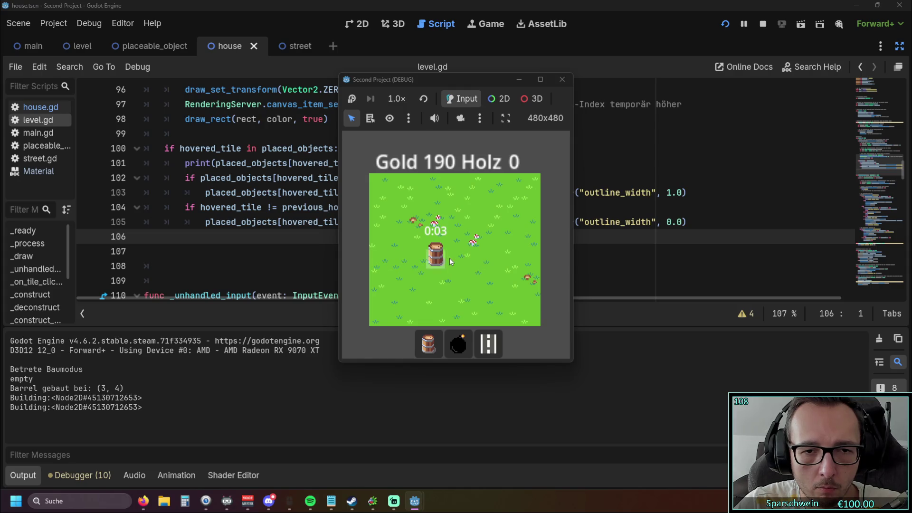
{"action": "left_click", "coordinate": [459, 257]}
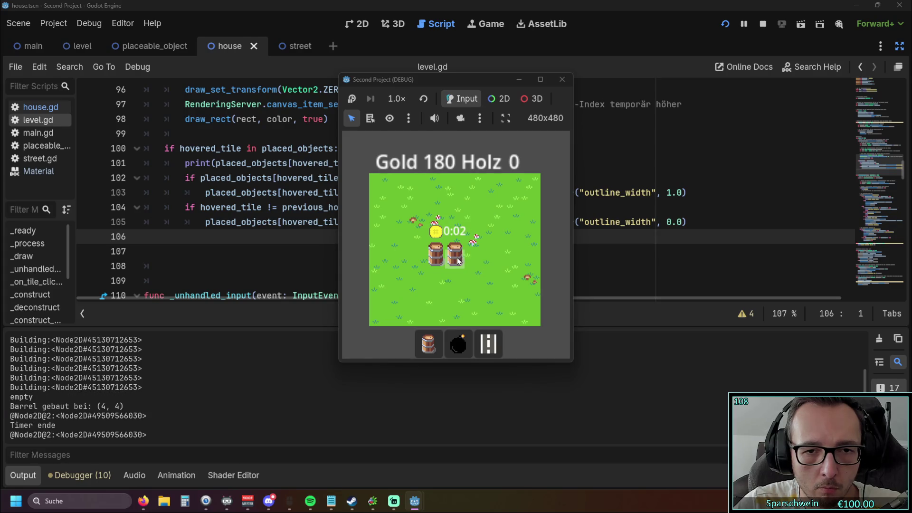
{"action": "left_click", "coordinate": [563, 80]}
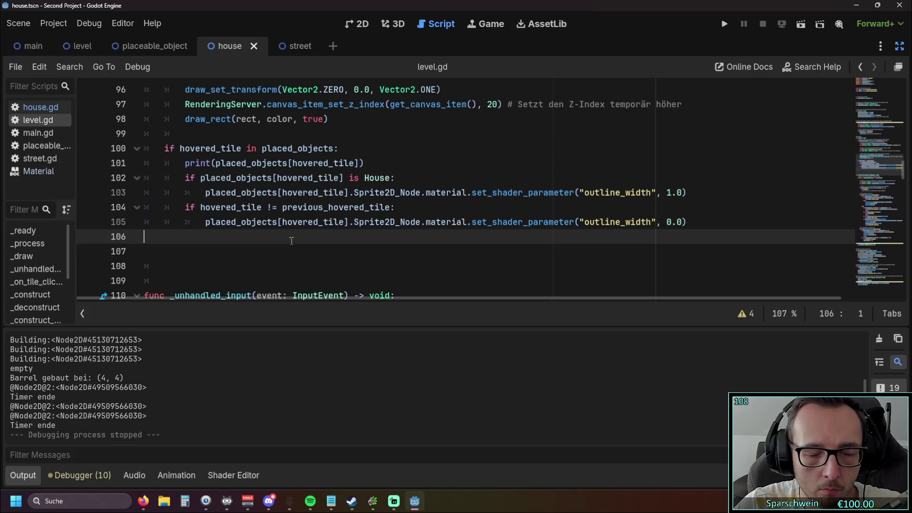
{"action": "scroll", "coordinate": [196, 239], "scroll_direction": "up", "scroll_amount": 1}
{"action": "scroll", "coordinate": [195, 241], "scroll_direction": "down", "scroll_amount": 1}
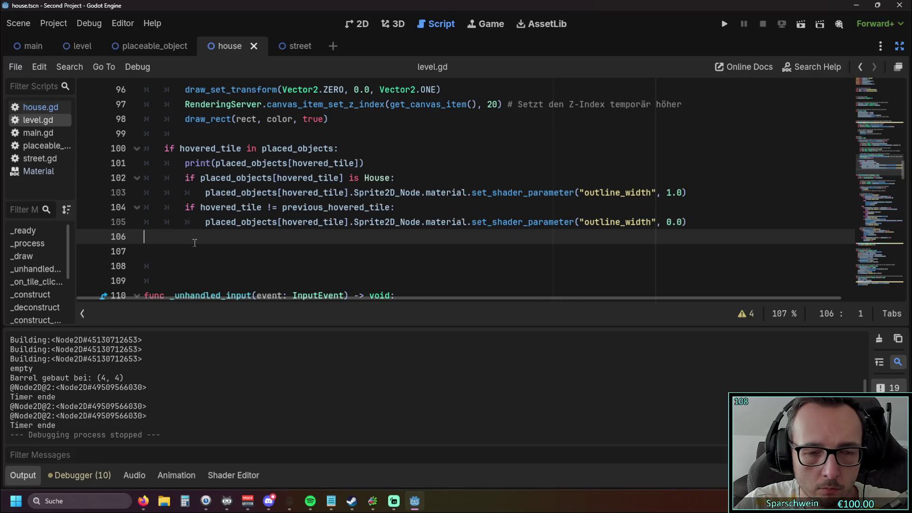
Change the reset condition to hovered_tile == previous_hovered_tile
{"action": "left_click", "coordinate": [271, 207]}
{"action": "key", "text": "BackSpace"}
{"action": "type", "text": "="}
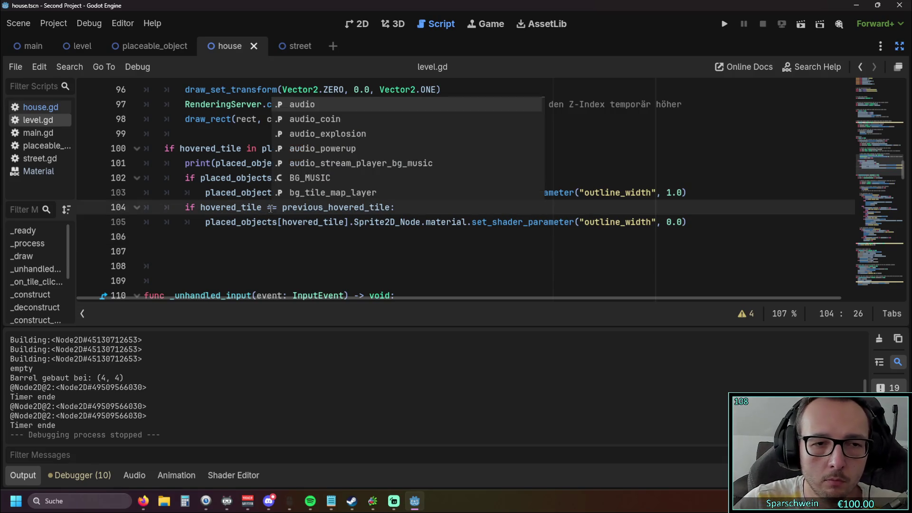
Run the game, place two barrels next to each other, and close it
{"action": "left_click", "coordinate": [724, 24]}
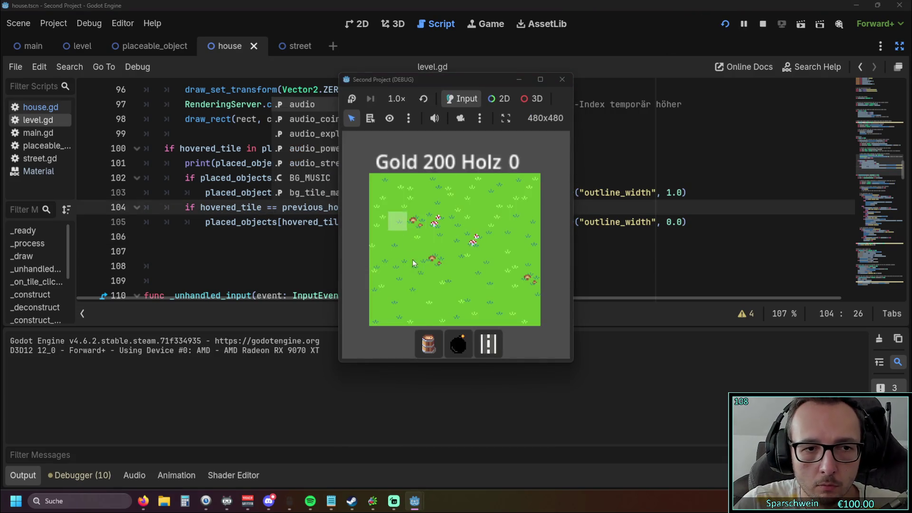
{"action": "left_click", "coordinate": [420, 341]}
{"action": "left_click", "coordinate": [434, 249]}
{"action": "left_click", "coordinate": [462, 247]}
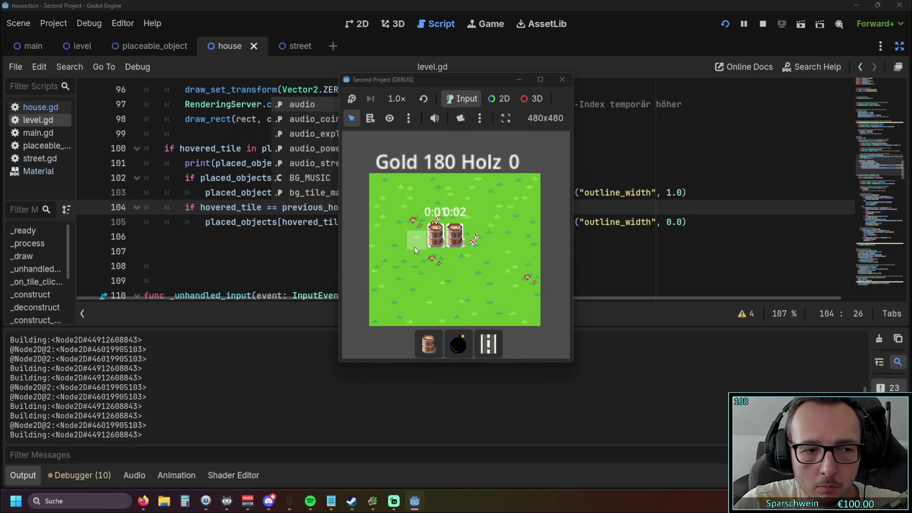
{"action": "left_click", "coordinate": [561, 80]}
Review the script around the print line below the outline checks
{"action": "left_click", "coordinate": [290, 239]}
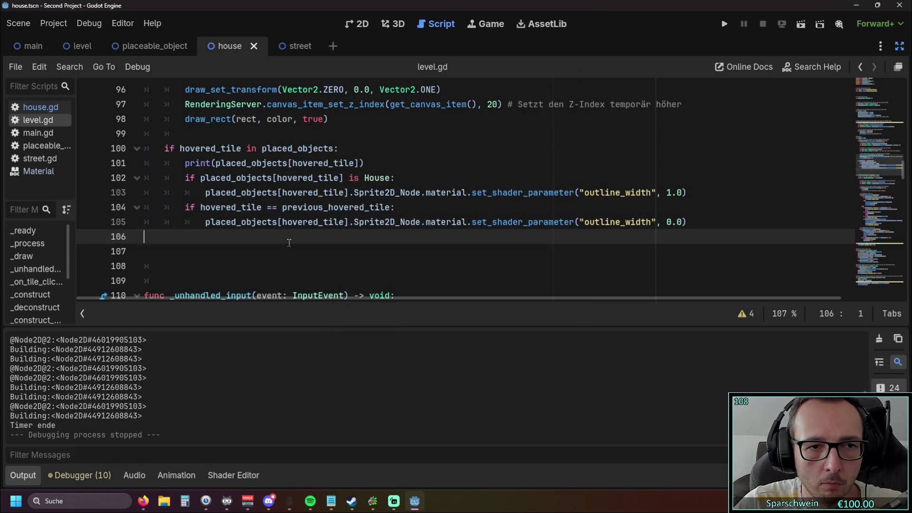
{"action": "scroll", "coordinate": [310, 253], "scroll_direction": "up", "scroll_amount": 1}
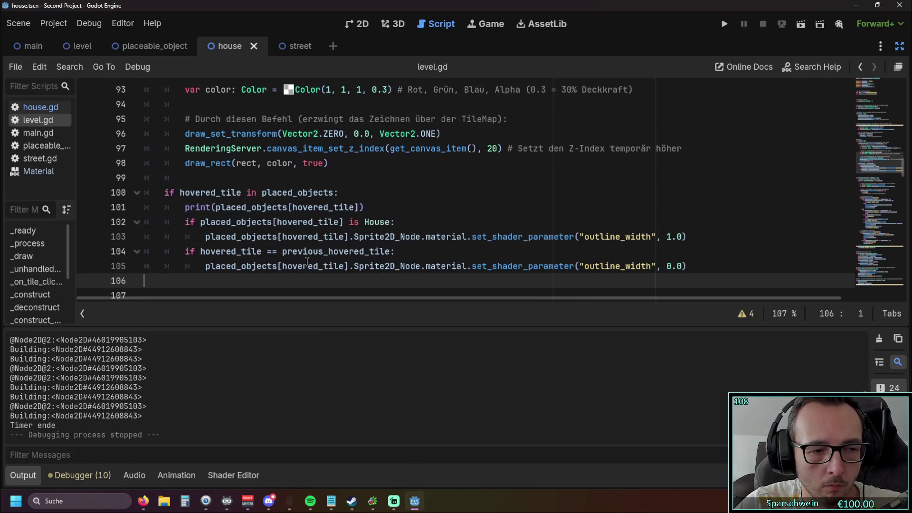
{"action": "left_click_drag", "start_coordinate": [366, 207], "coordinate": [114, 207]}
{"action": "scroll", "coordinate": [342, 242], "scroll_direction": "down", "scroll_amount": 1}
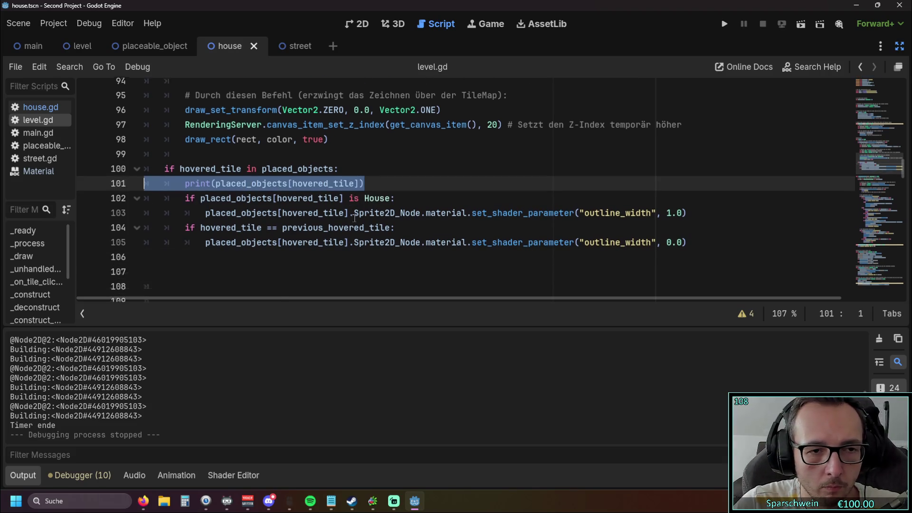
{"action": "left_click", "coordinate": [344, 247]}
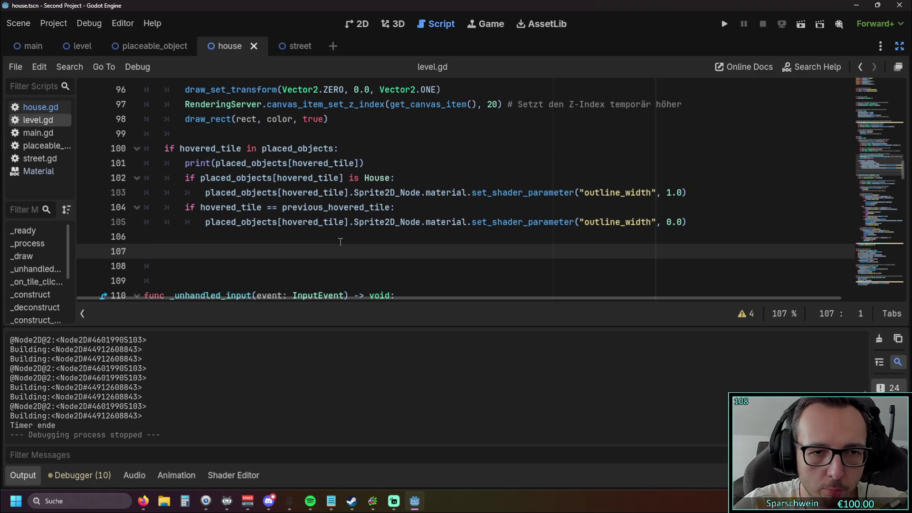
Replace placed_objects[hovered_tile] with building in the line 105 outline reset
{"action": "left_click", "coordinate": [346, 222]}
{"action": "left_click_drag", "start_coordinate": [298, 226], "coordinate": [205, 224]}
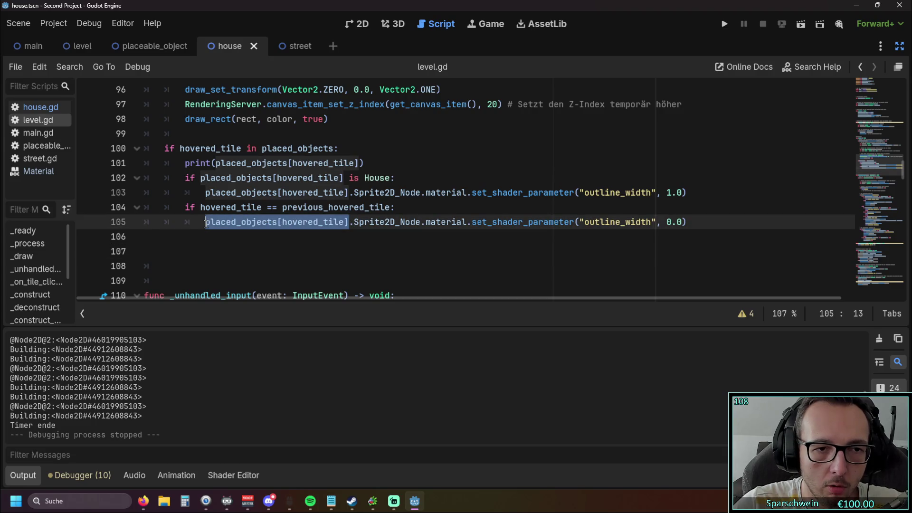
{"action": "type", "text": "building"}
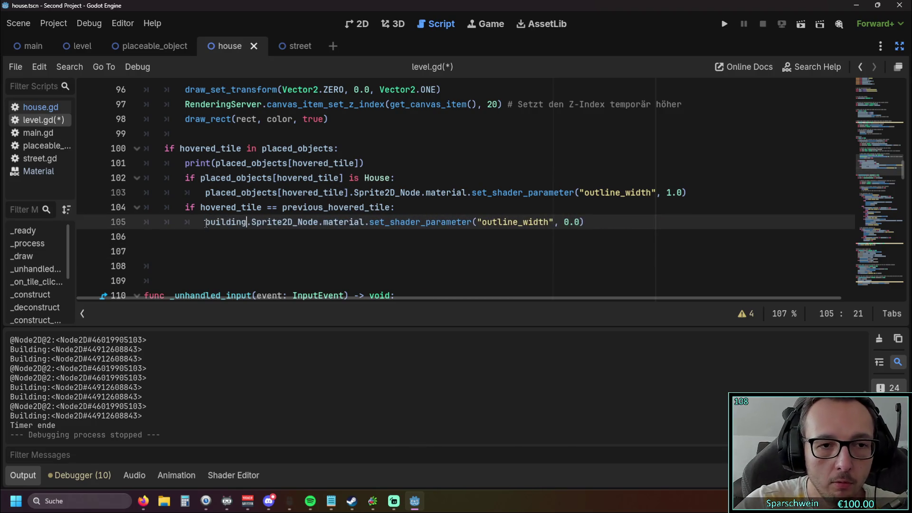
Move the building outline reset line to just below draw_rect as line 99
{"action": "left_click", "coordinate": [259, 253]}
{"action": "scroll", "coordinate": [260, 253], "scroll_direction": "up", "scroll_amount": 1}
{"action": "key", "text": "Up"}
{"action": "key", "text": "Up"}
{"action": "key", "text": "shift+End"}
{"action": "key", "text": "ctrl+c"}
{"action": "key", "text": "BackSpace"}
{"action": "left_click", "coordinate": [335, 164]}
{"action": "key", "text": "Return"}
{"action": "key", "text": "ctrl+v"}
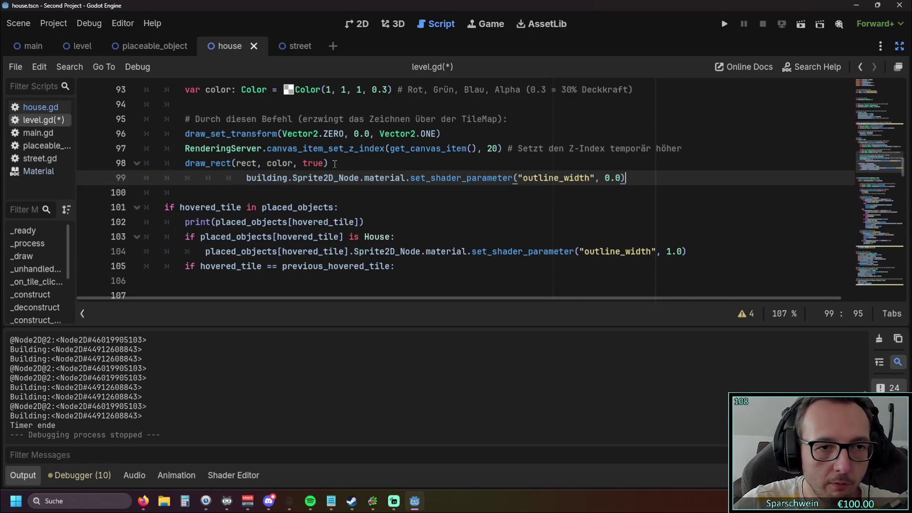
{"action": "key", "text": "shift+Tab"}
{"action": "key", "text": "shift+Tab"}
{"action": "key", "text": "shift+Tab"}
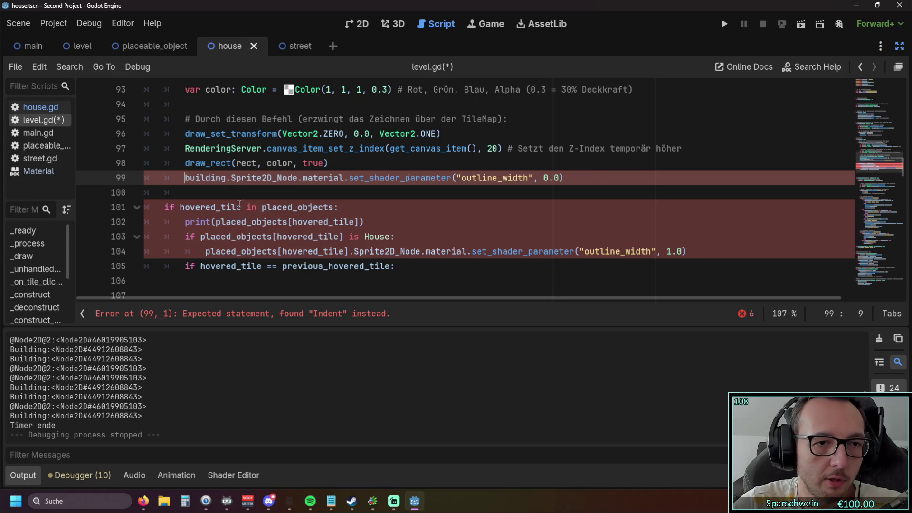
Delete the unfinished 'if hovered_tile == previous_hovered_tile:' line and run the game
{"action": "left_click", "coordinate": [300, 276]}
{"action": "scroll", "coordinate": [257, 189], "scroll_direction": "down", "scroll_amount": 1}
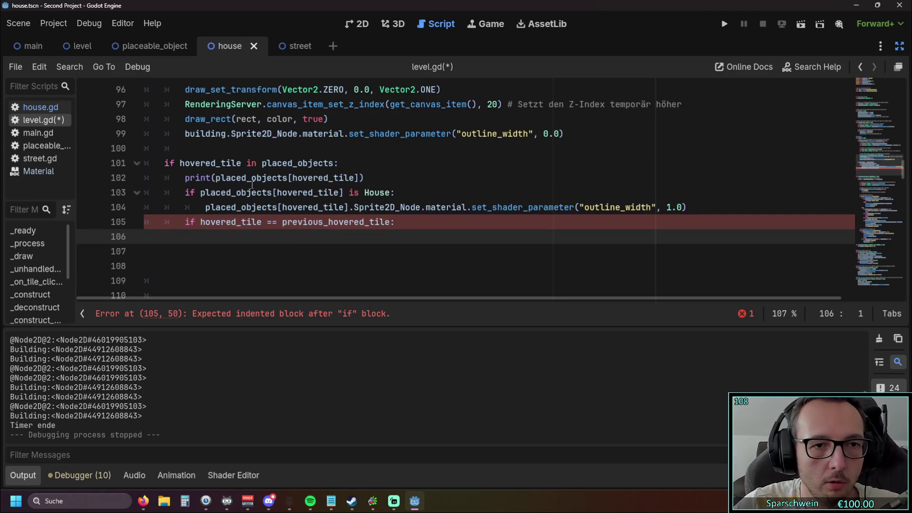
{"action": "scroll", "coordinate": [252, 185], "scroll_direction": "up", "scroll_amount": 1}
{"action": "double_click", "coordinate": [199, 178]}
{"action": "scroll", "coordinate": [227, 171], "scroll_direction": "down", "scroll_amount": 1}
{"action": "left_click", "coordinate": [238, 162]}
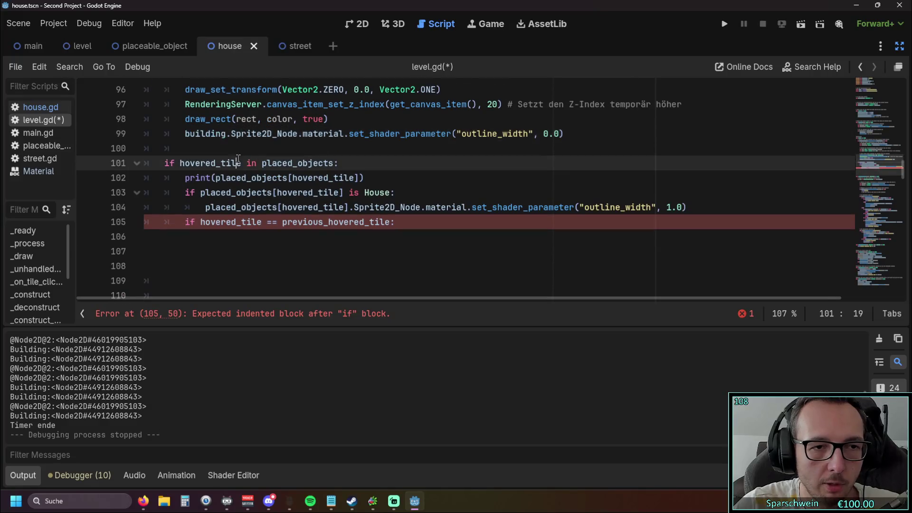
{"action": "left_click", "coordinate": [438, 236]}
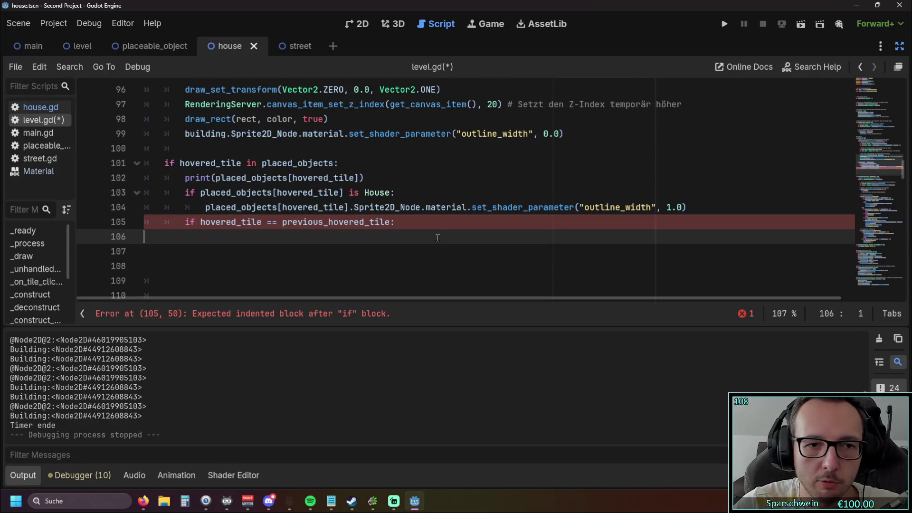
{"action": "left_click", "coordinate": [398, 222]}
{"action": "triple_click", "coordinate": [299, 221]}
{"action": "key", "text": "BackSpace"}
{"action": "key", "text": "Down"}
{"action": "key", "text": "Down"}
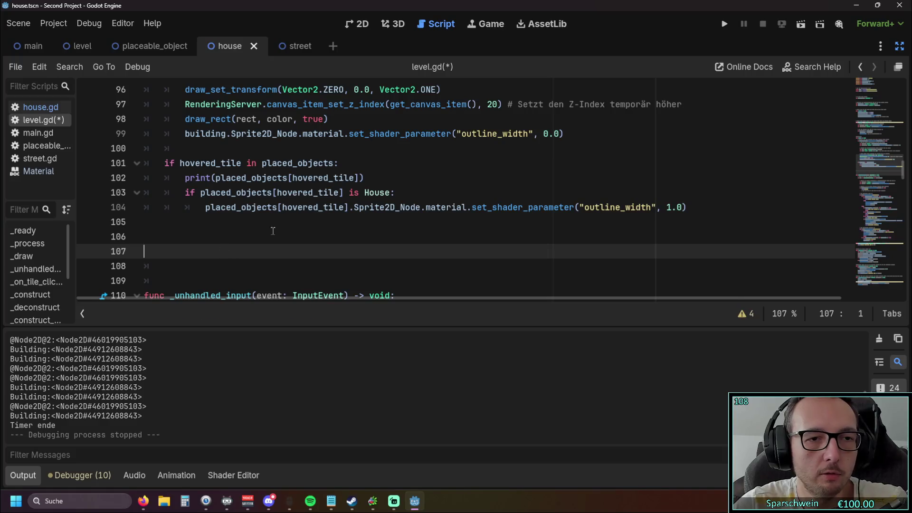
{"action": "left_click", "coordinate": [725, 27]}
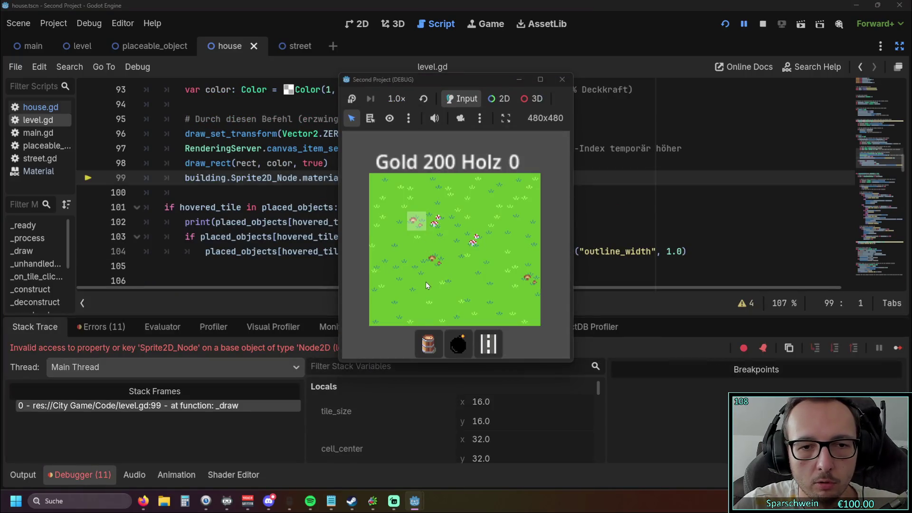
Stop the failing run, rerun the game, move its window aside, then close it
{"action": "left_click", "coordinate": [562, 80]}
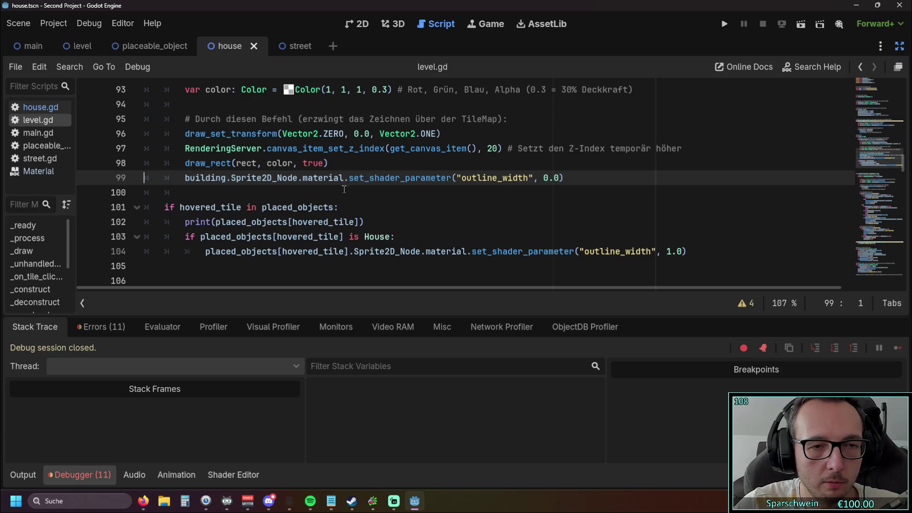
{"action": "left_click", "coordinate": [725, 25]}
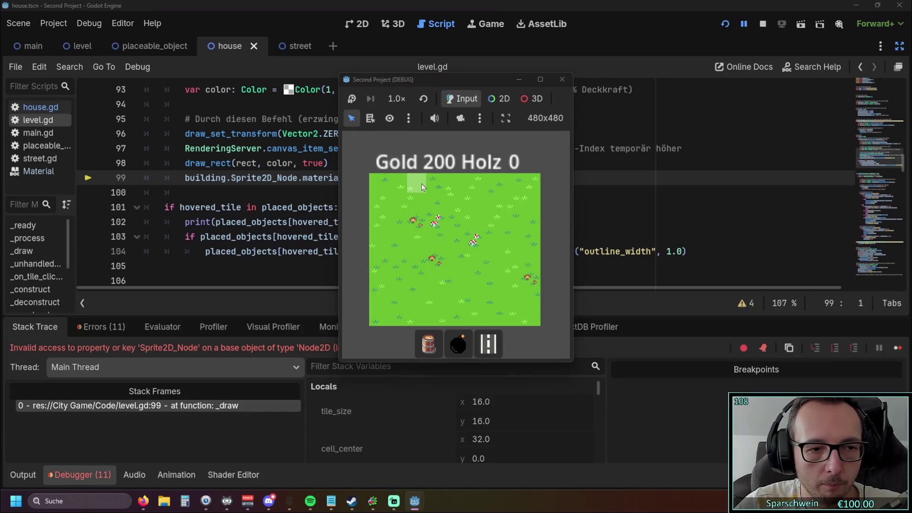
{"action": "mouse_move", "coordinate": [470, 79]}
{"action": "left_mouse_down"}
{"action": "mouse_move", "coordinate": [579, 70]}
{"action": "mouse_move", "coordinate": [576, 58]}
{"action": "left_mouse_up"}
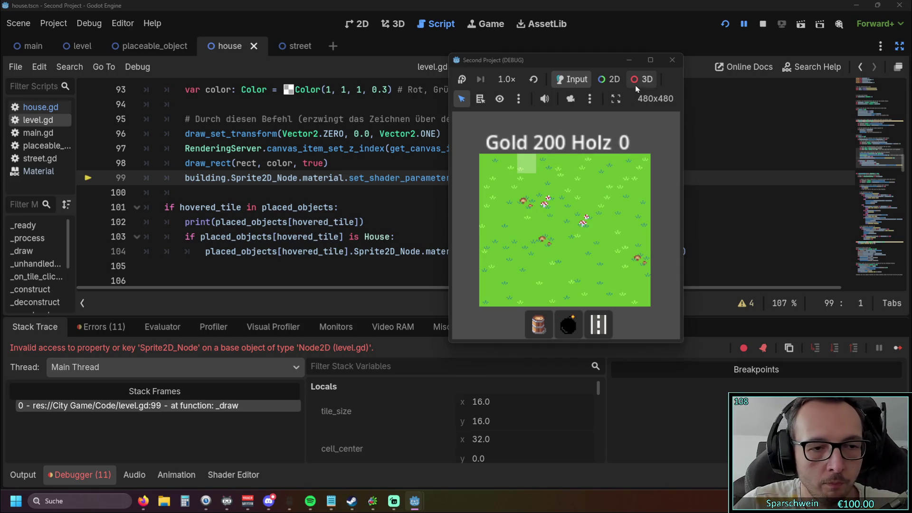
{"action": "left_click", "coordinate": [671, 60]}
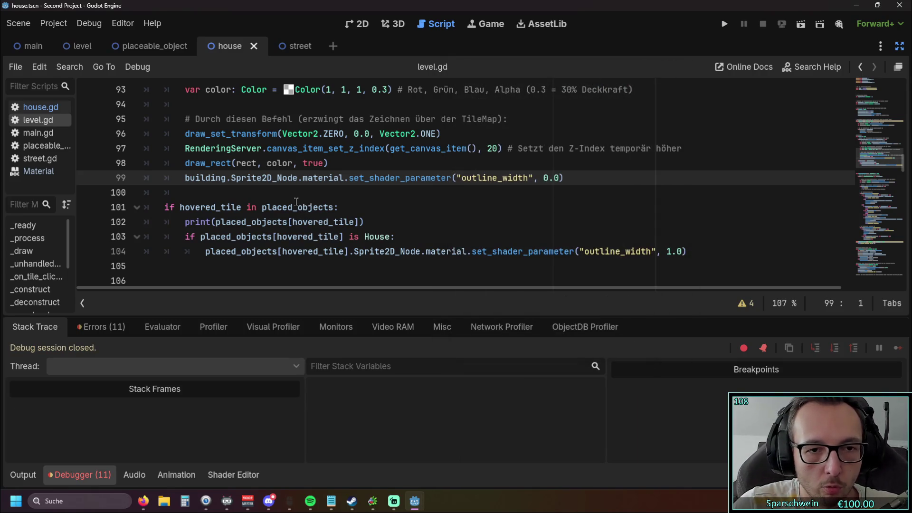
Replace 'building' on line 99 with 'placed_objects' copied from line 101, then run the game
{"action": "left_click", "coordinate": [277, 178]}
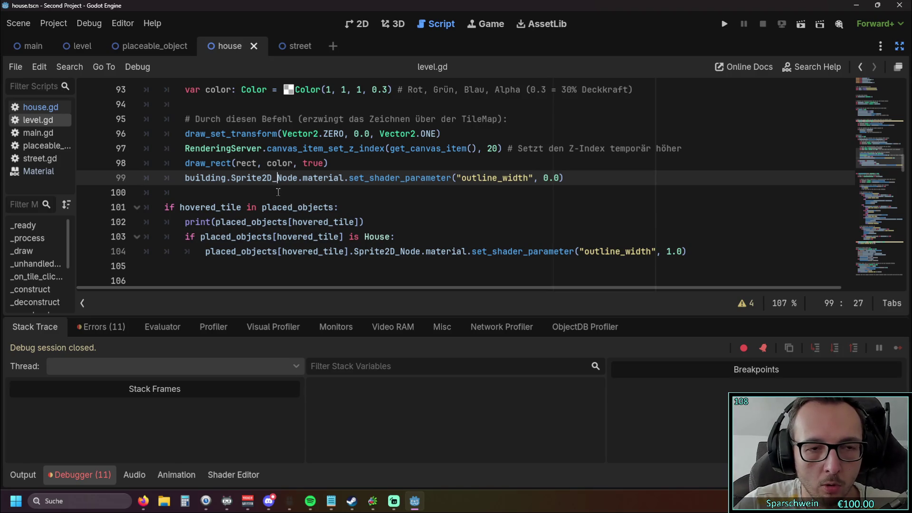
{"action": "left_click", "coordinate": [241, 181]}
{"action": "left_click", "coordinate": [227, 180]}
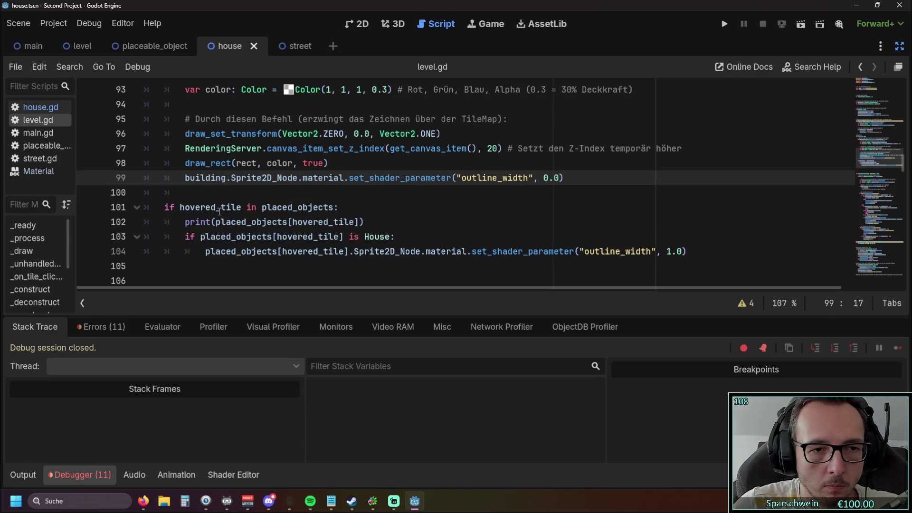
{"action": "left_click_drag", "start_coordinate": [262, 208], "coordinate": [334, 208]}
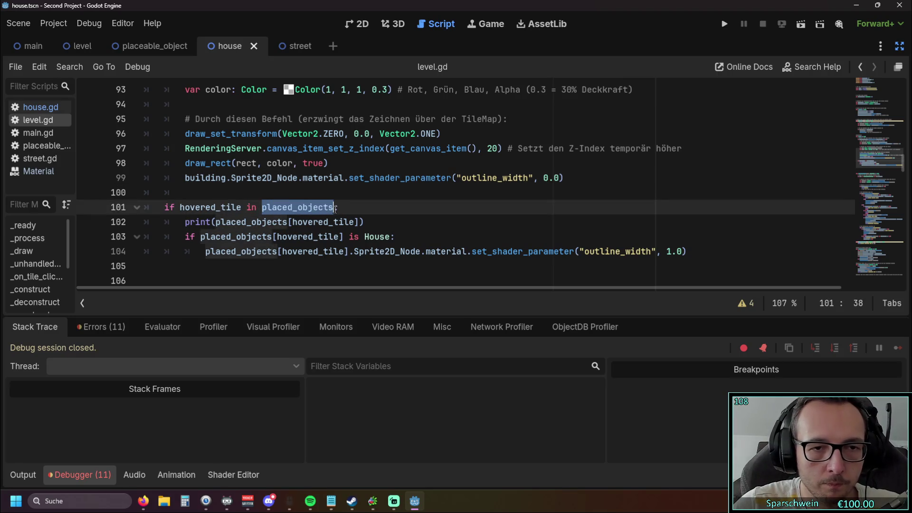
{"action": "key", "text": "ctrl+c"}
{"action": "left_click_drag", "start_coordinate": [185, 179], "coordinate": [228, 179]}
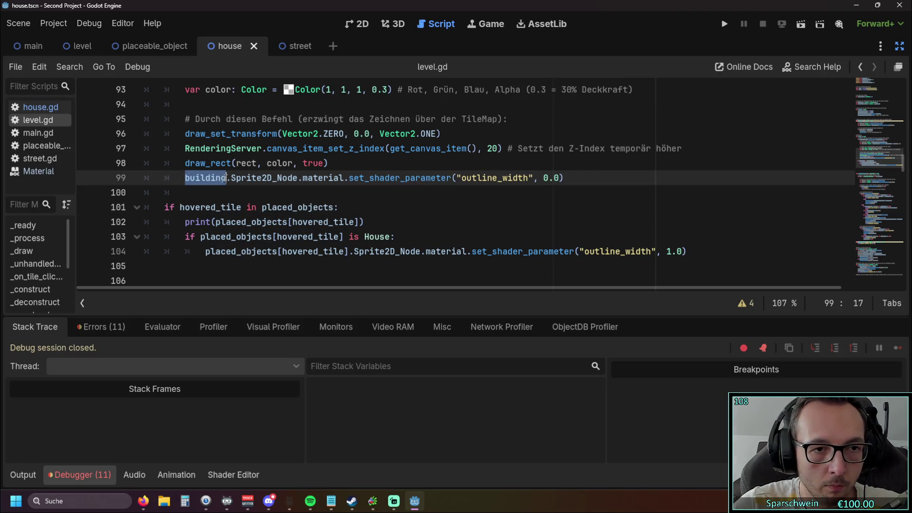
{"action": "key", "text": "ctrl+v"}
{"action": "left_click", "coordinate": [241, 195]}
{"action": "left_click", "coordinate": [725, 23]}
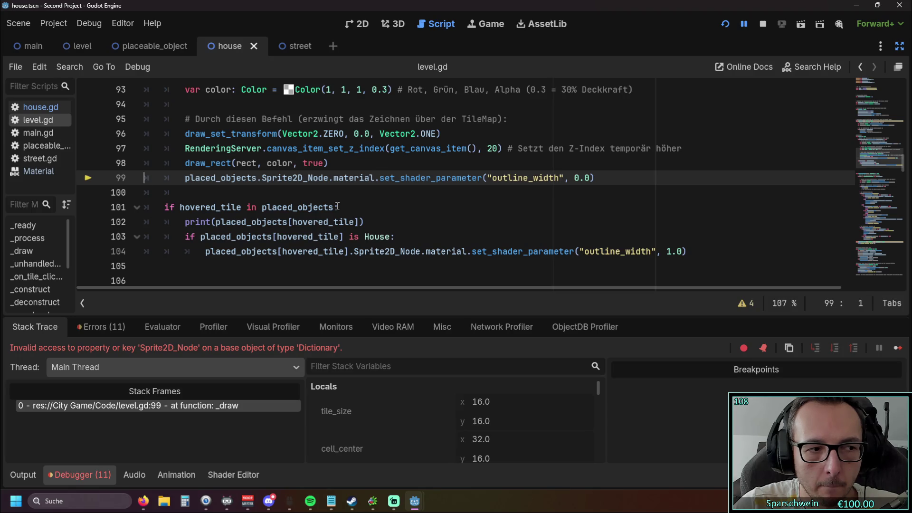
Append '[hovered_tile]' from line 104 after placed_objects on line 99 and restart the game
{"action": "left_click_drag", "start_coordinate": [277, 252], "coordinate": [350, 255]}
{"action": "key", "text": "ctrl+c"}
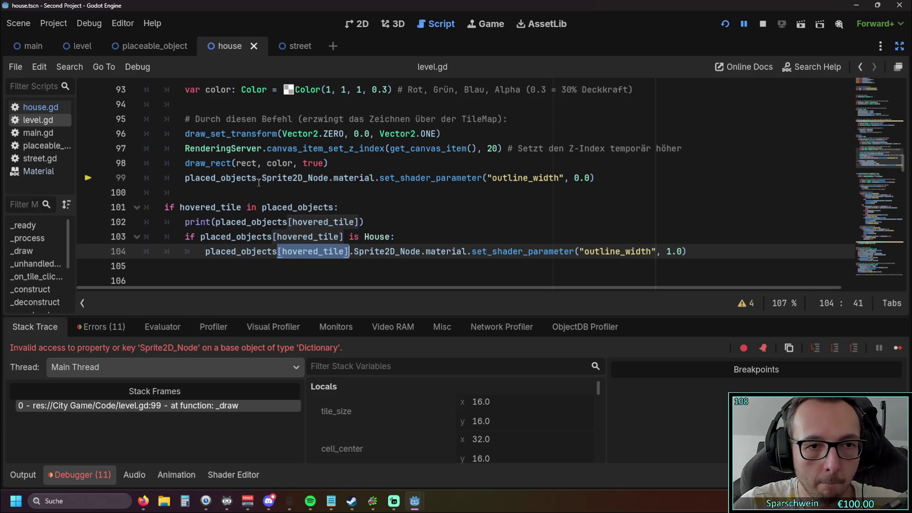
{"action": "left_click", "coordinate": [257, 177]}
{"action": "key", "text": "ctrl+v"}
{"action": "left_click", "coordinate": [266, 195]}
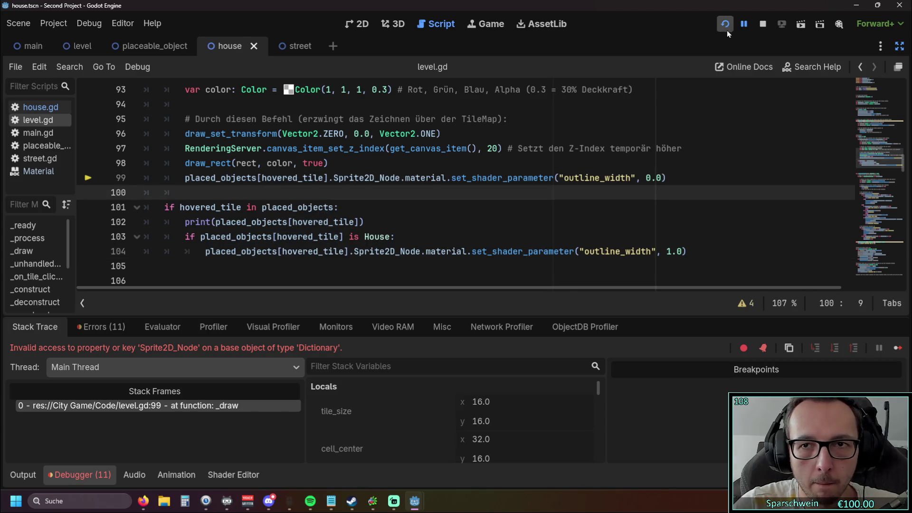
{"action": "left_click", "coordinate": [726, 29]}
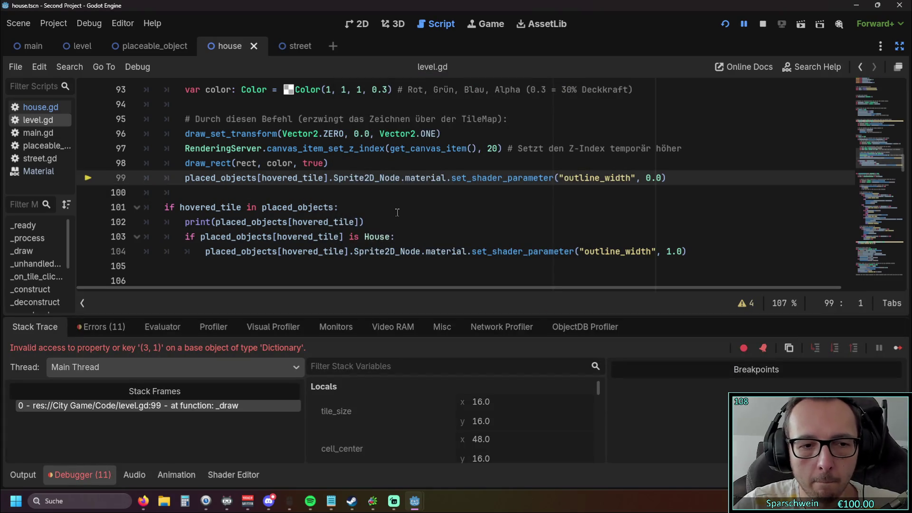
{"action": "key", "text": "End"}
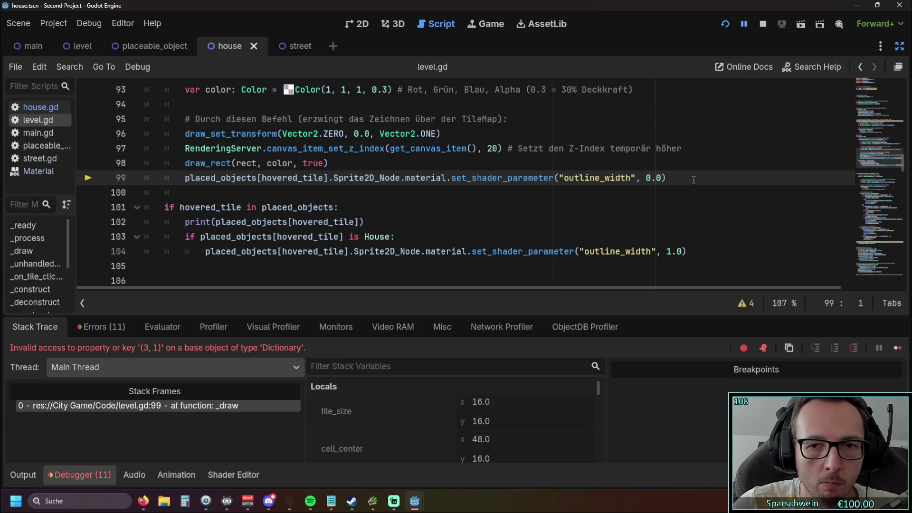
Cut the outline reset call from line 99 and paste it below the House check
{"action": "key", "text": "shift+Home"}
{"action": "key", "text": "shift+Home"}
{"action": "key", "text": "BackSpace"}
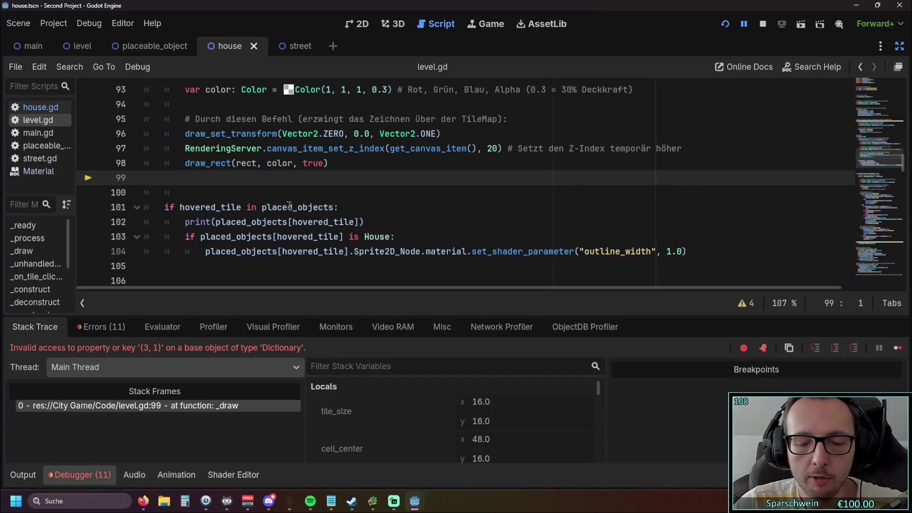
{"action": "key", "text": "BackSpace"}
{"action": "left_click", "coordinate": [687, 236]}
{"action": "key", "text": "Return"}
{"action": "key", "text": "ctrl+v"}
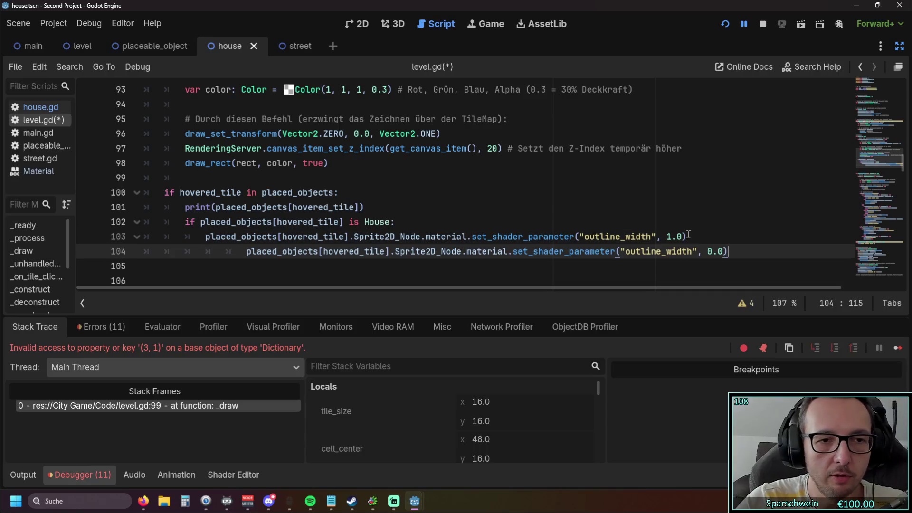
{"action": "key", "text": "Home"}
{"action": "key", "text": "BackSpace"}
{"action": "key", "text": "BackSpace"}
{"action": "key", "text": "BackSpace"}
Add an 'else:' branch aligned with the House check and indent the 0.0 reset under it
{"action": "left_click", "coordinate": [691, 236]}
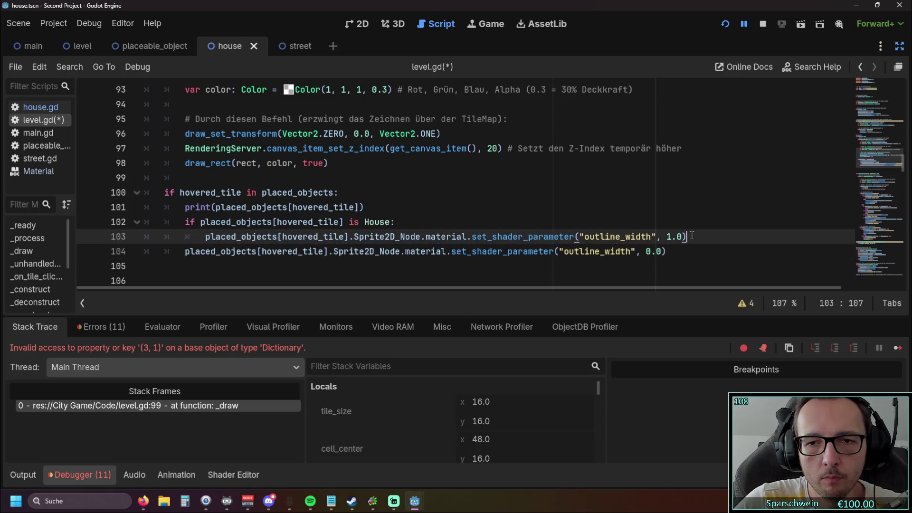
{"action": "key", "text": "Return"}
{"action": "type", "text": "else"}
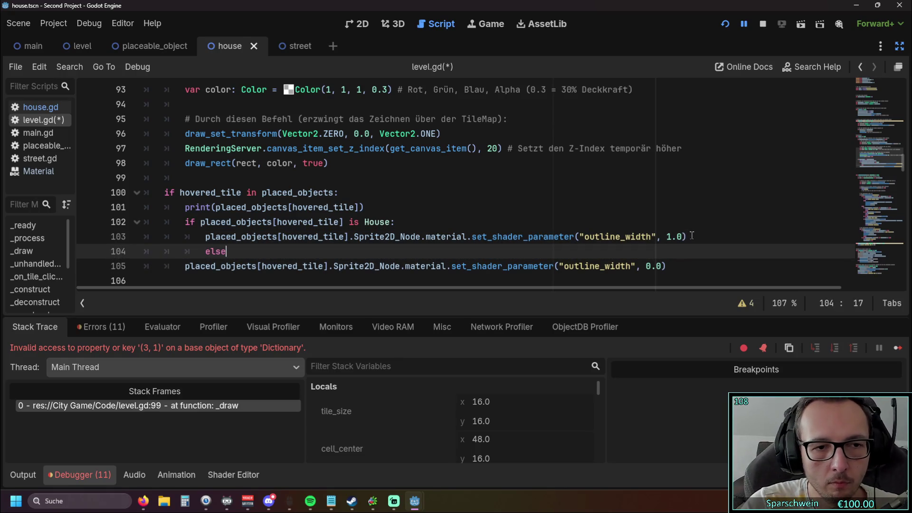
{"action": "type", "text": ":"}
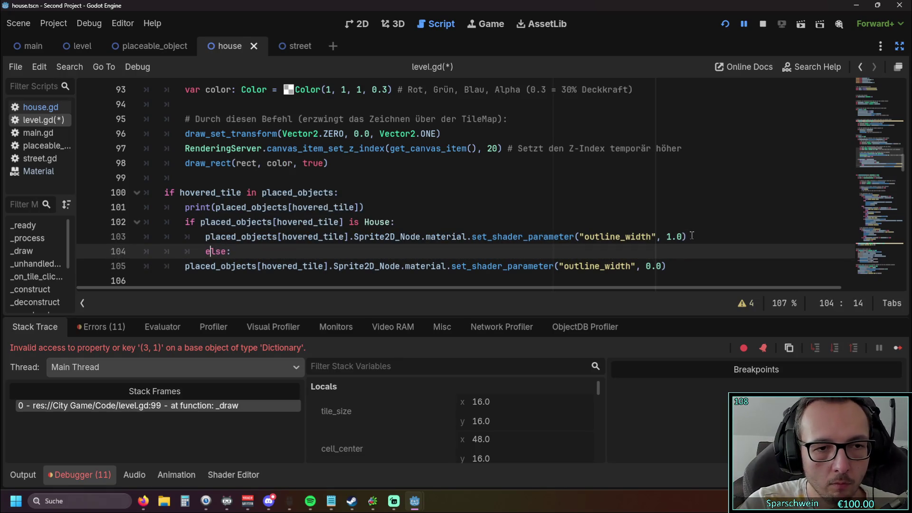
{"action": "key", "text": "Home"}
{"action": "key", "text": "BackSpace"}
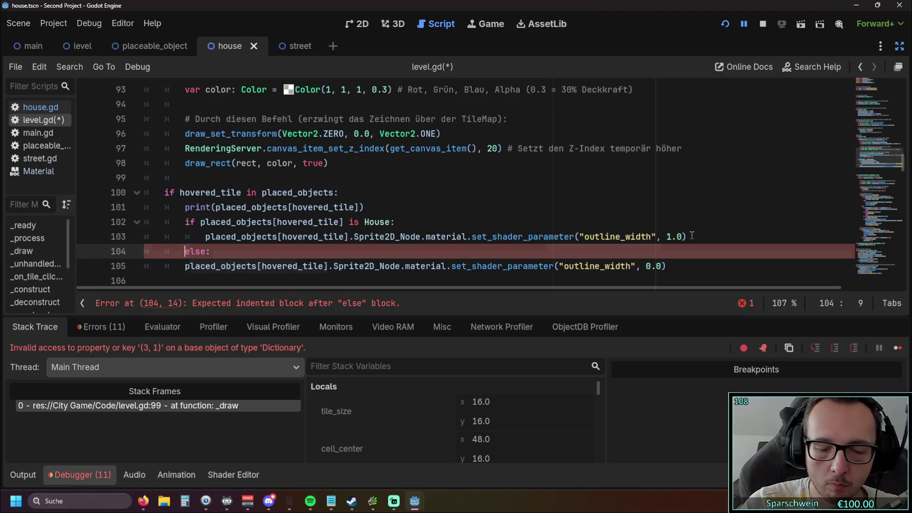
{"action": "key", "text": "Down"}
{"action": "key", "text": "Tab"}
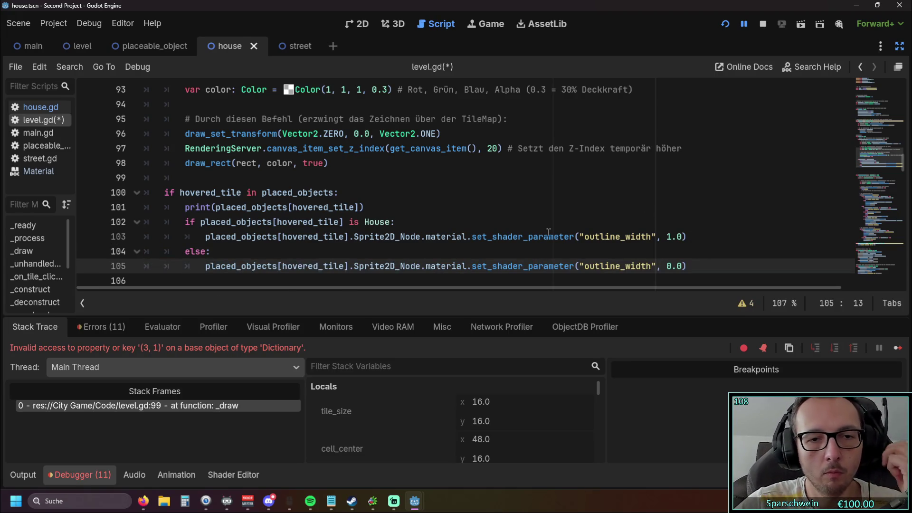
{"action": "left_click", "coordinate": [548, 232]}
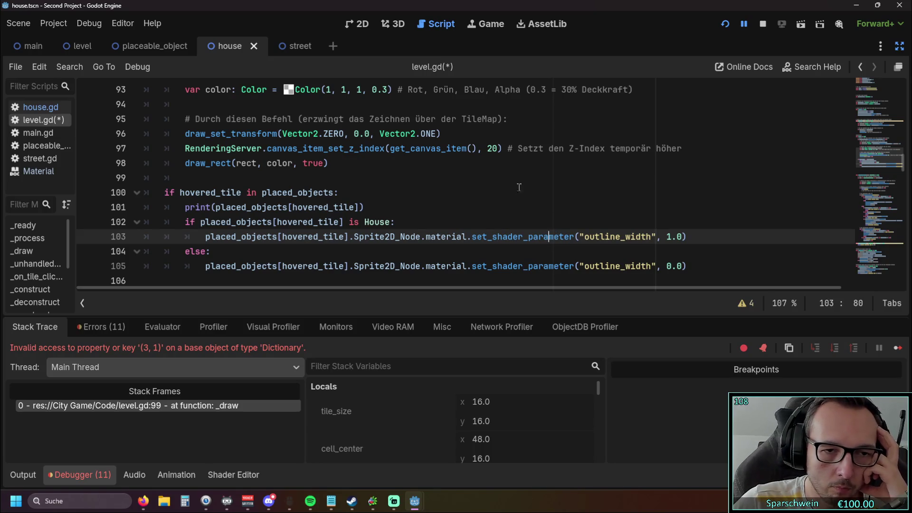
{"action": "scroll", "coordinate": [515, 181], "scroll_direction": "down", "scroll_amount": 1}
Restart the game, place barrels at tiles (3, 4) and (5, 4), then close it
{"action": "left_click", "coordinate": [724, 24]}
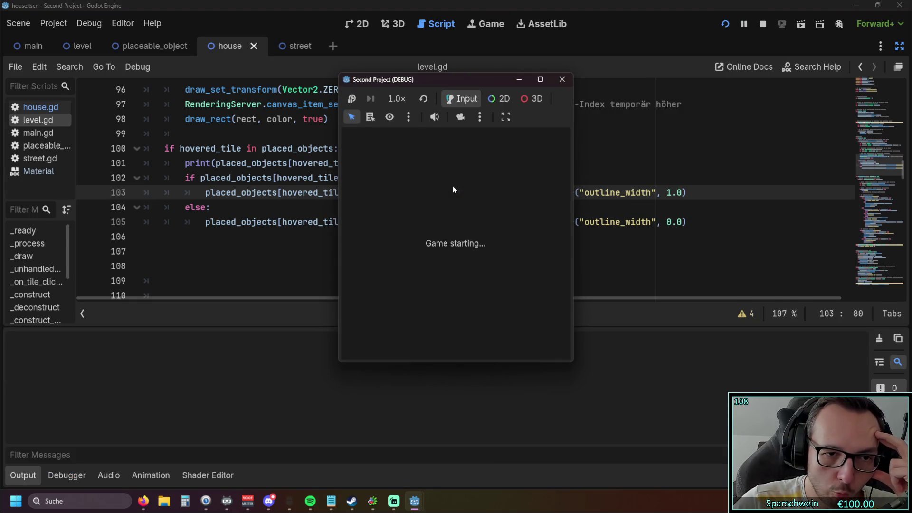
{"action": "left_click", "coordinate": [428, 343]}
{"action": "left_click", "coordinate": [412, 260]}
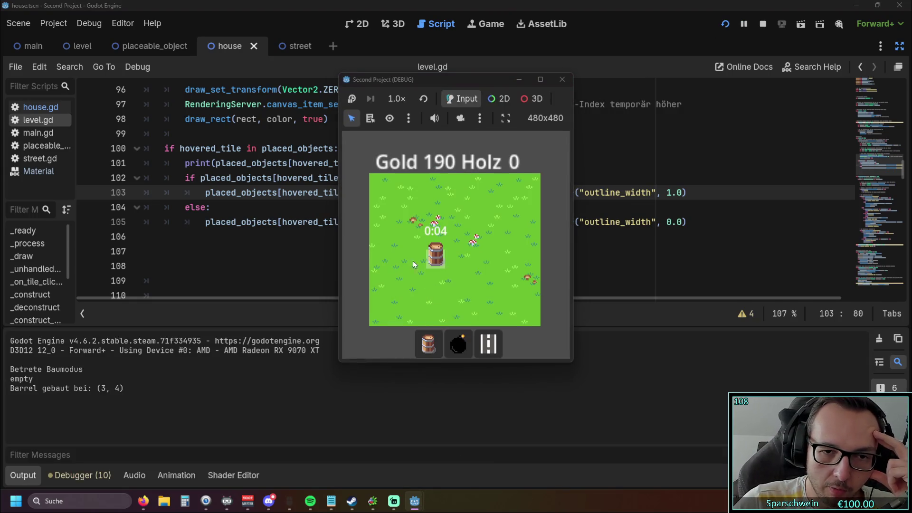
{"action": "left_click", "coordinate": [428, 343]}
{"action": "left_click", "coordinate": [466, 264]}
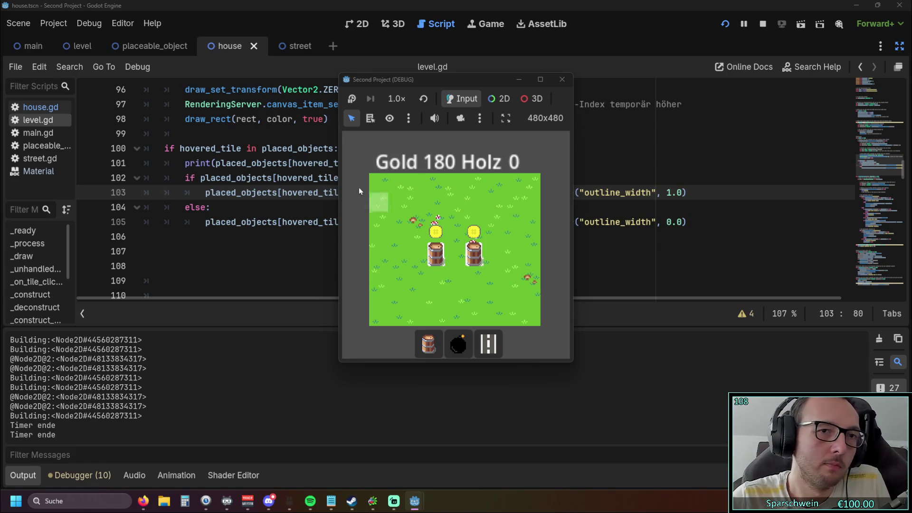
{"action": "left_click", "coordinate": [562, 79]}
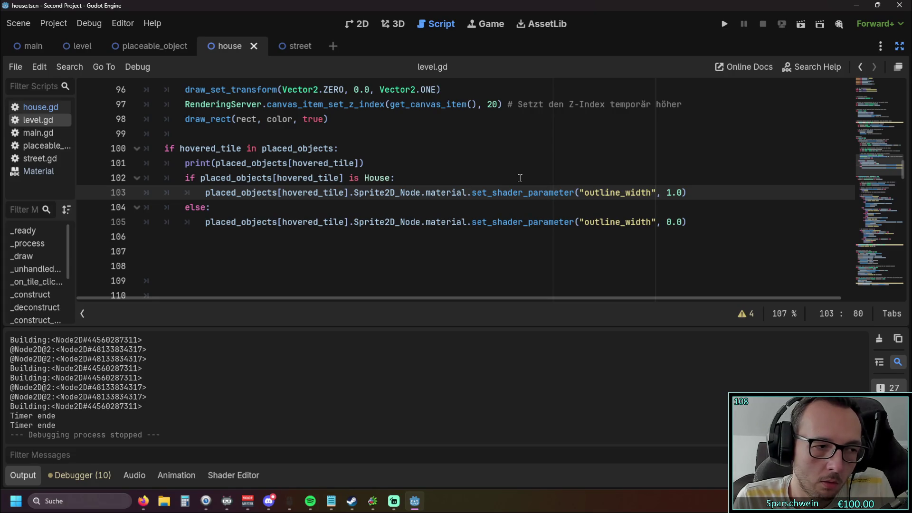
{"action": "scroll", "coordinate": [520, 178], "scroll_direction": "up", "scroll_amount": 15}
{"action": "scroll", "coordinate": [411, 195], "scroll_direction": "down", "scroll_amount": 12}
{"action": "scroll", "coordinate": [411, 195], "scroll_direction": "down", "scroll_amount": 1}
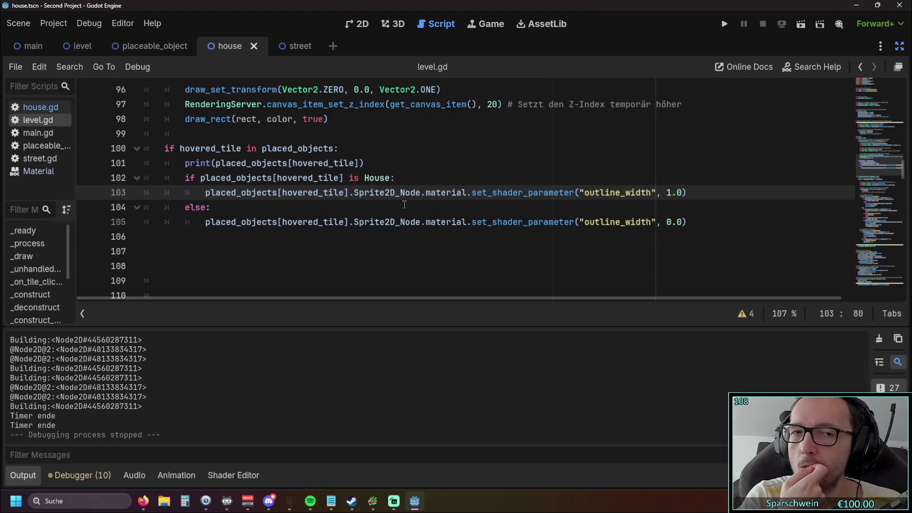
{"action": "scroll", "coordinate": [404, 204], "scroll_direction": "up", "scroll_amount": 6}
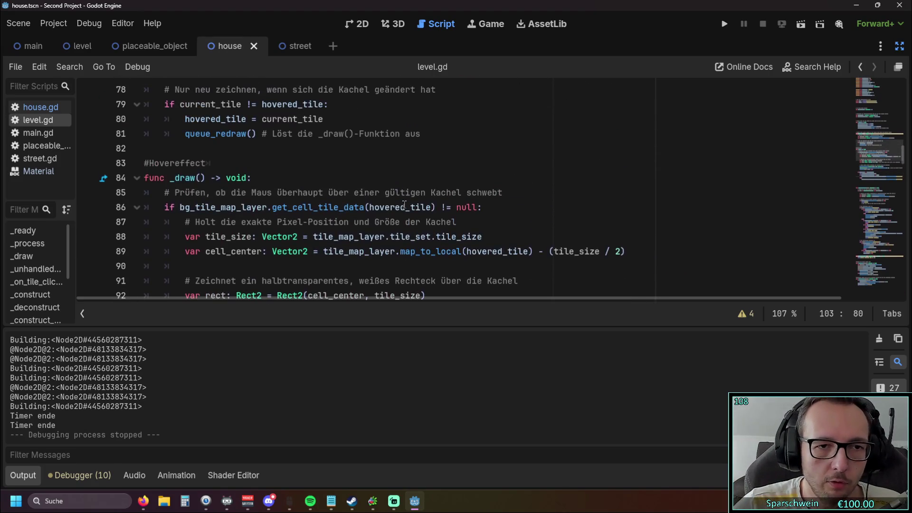
{"action": "scroll", "coordinate": [404, 204], "scroll_direction": "down", "scroll_amount": 2}
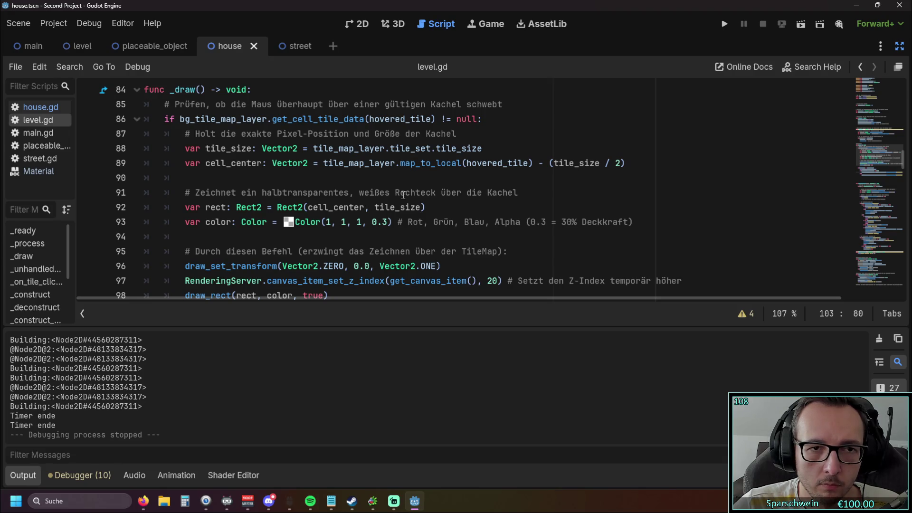
{"action": "scroll", "coordinate": [403, 194], "scroll_direction": "down", "scroll_amount": 3}
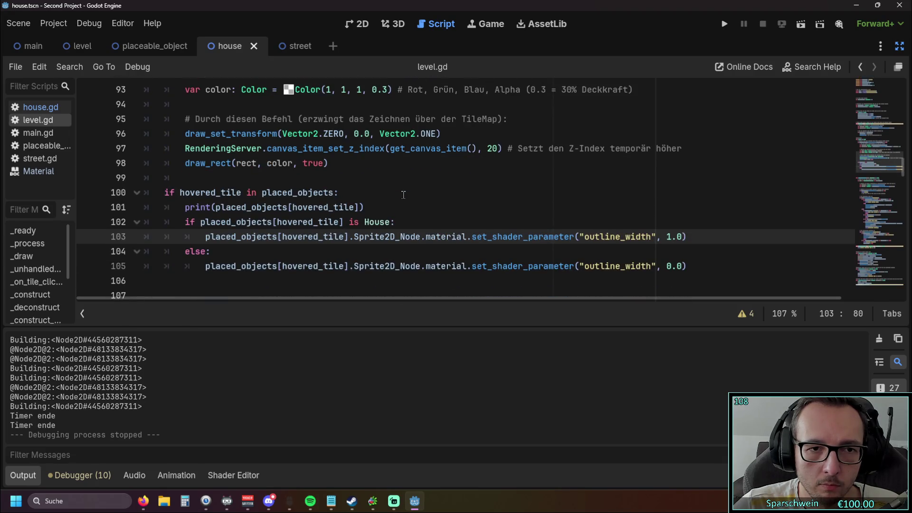
{"action": "scroll", "coordinate": [403, 194], "scroll_direction": "up", "scroll_amount": 4}
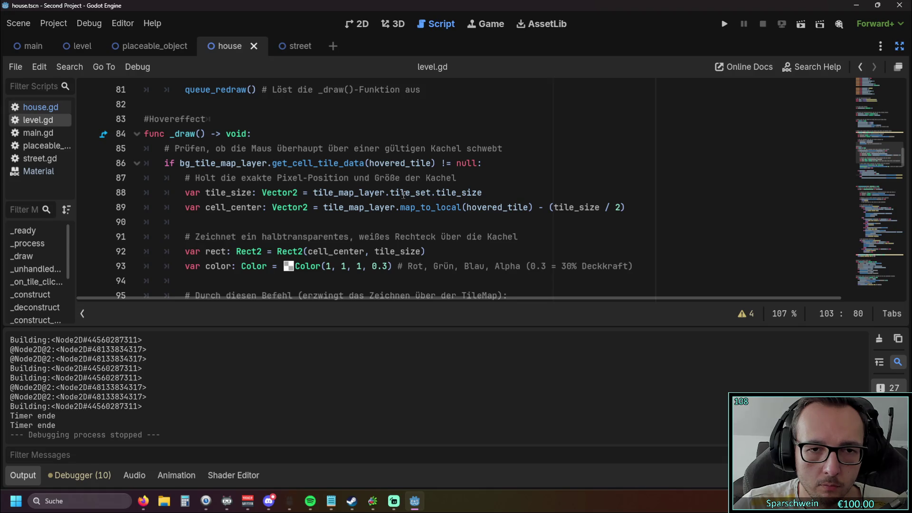
{"action": "scroll", "coordinate": [403, 194], "scroll_direction": "down", "scroll_amount": 4}
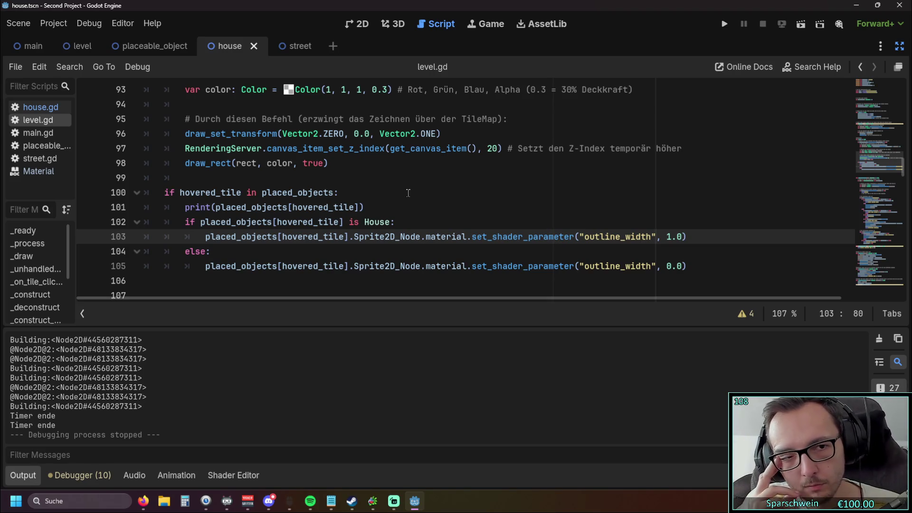
{"action": "scroll", "coordinate": [408, 192], "scroll_direction": "up", "scroll_amount": 14}
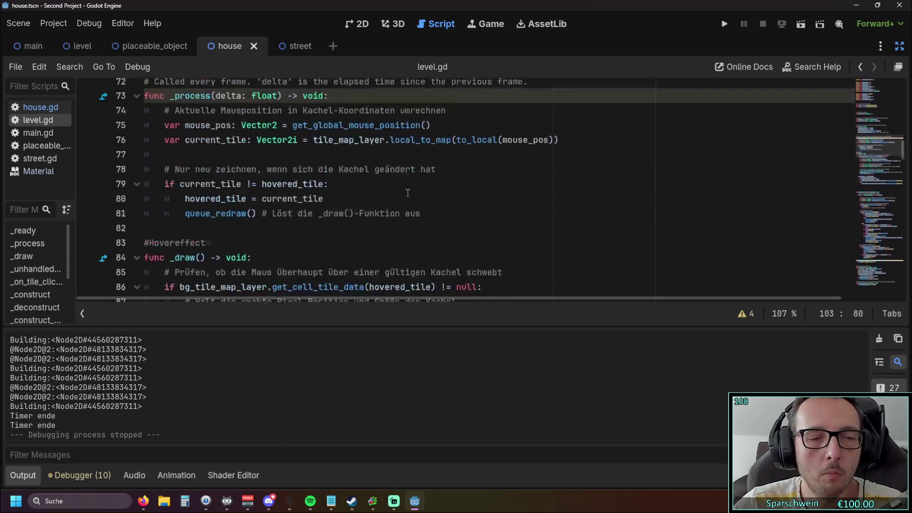
{"action": "scroll", "coordinate": [371, 188], "scroll_direction": "down", "scroll_amount": 3}
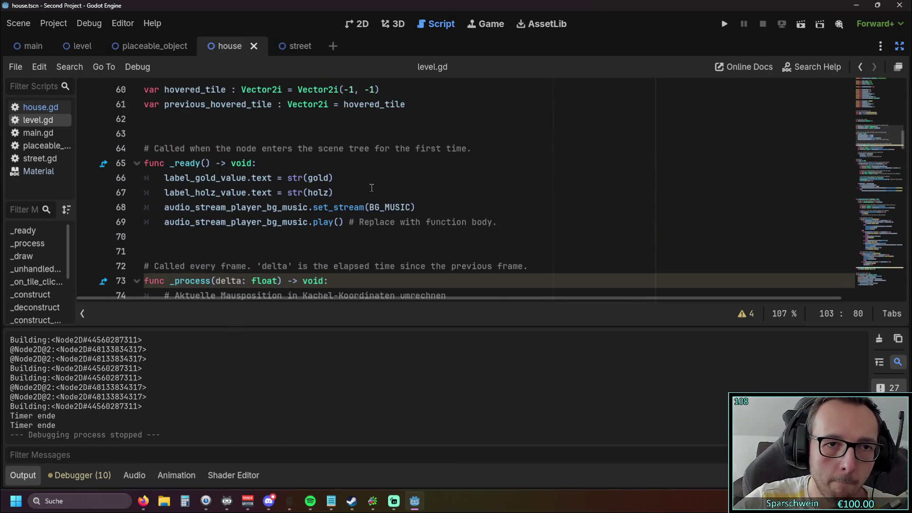
{"action": "scroll", "coordinate": [371, 188], "scroll_direction": "up", "scroll_amount": 2}
{"action": "scroll", "coordinate": [371, 188], "scroll_direction": "down", "scroll_amount": 1}
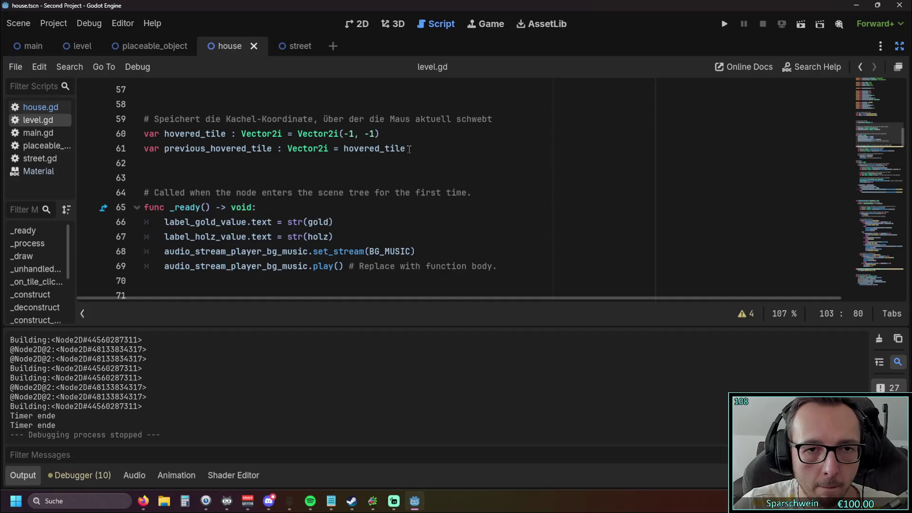
Try null as previous_hovered_tile's initial value on line 61, then revert to hovered_tile and save
{"action": "left_click_drag", "start_coordinate": [409, 149], "coordinate": [345, 148]}
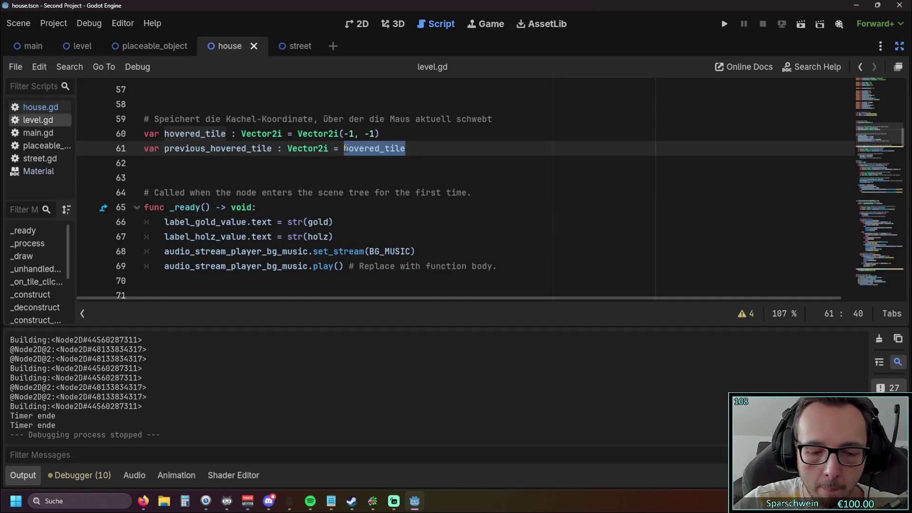
{"action": "type", "text": "null"}
{"action": "key", "text": "Down"}
{"action": "key", "text": "Down"}
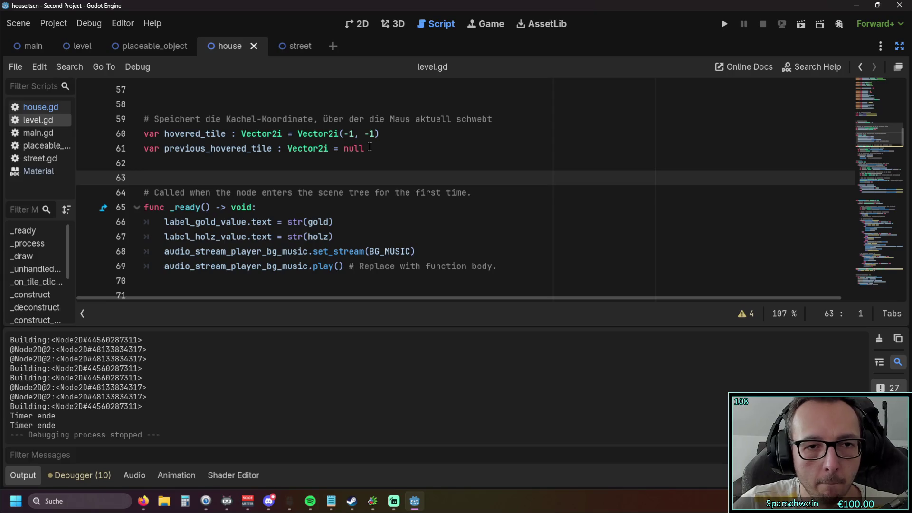
{"action": "left_click", "coordinate": [231, 192]}
{"action": "key", "text": "ctrl+z"}
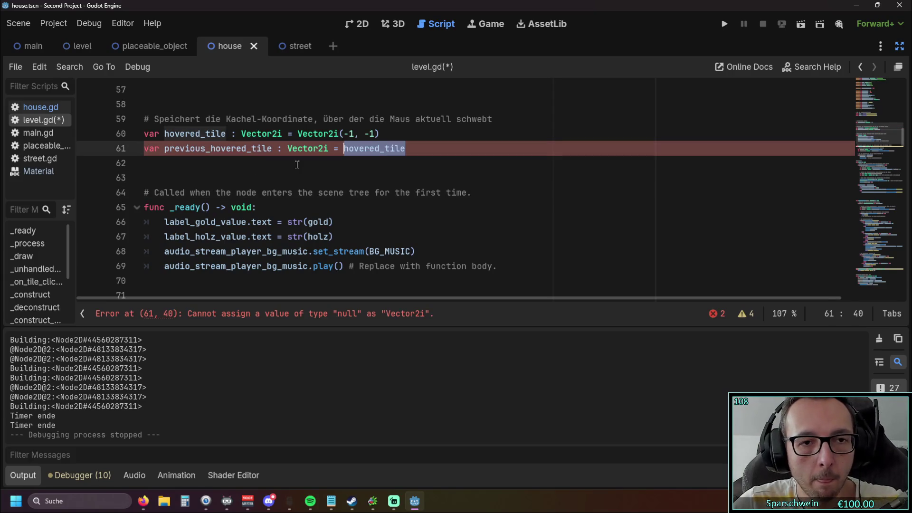
{"action": "key", "text": "ctrl+s"}
Copy the previous_hovered_tile declaration into a new line under the House check at line 103
{"action": "left_click_drag", "start_coordinate": [404, 148], "coordinate": [167, 150]}
{"action": "key", "text": "ctrl+c"}
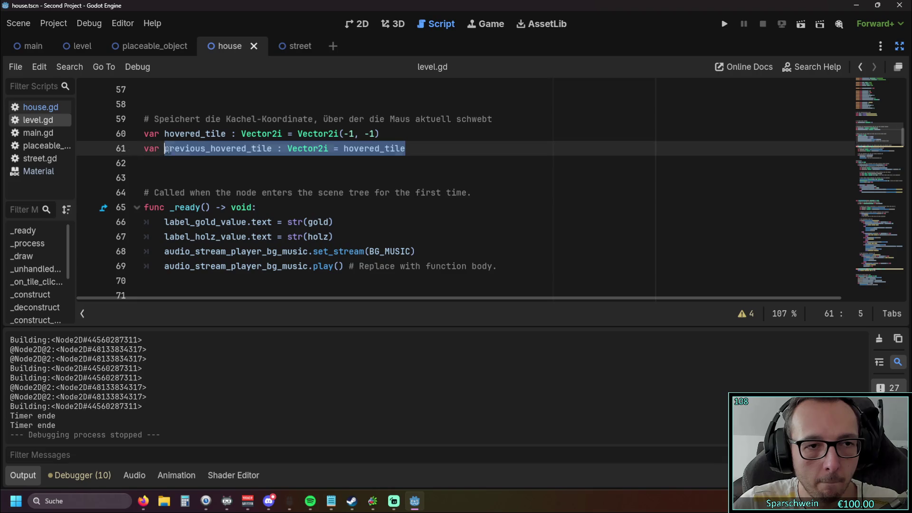
{"action": "scroll", "coordinate": [288, 183], "scroll_direction": "down", "scroll_amount": 14}
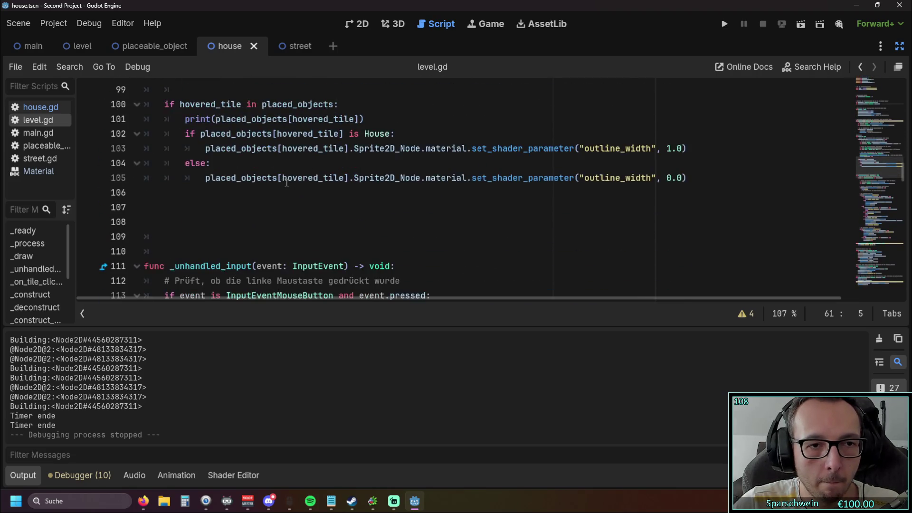
{"action": "scroll", "coordinate": [286, 182], "scroll_direction": "up", "scroll_amount": 1}
{"action": "left_click", "coordinate": [400, 174]}
{"action": "key", "text": "Return"}
{"action": "key", "text": "ctrl+v"}
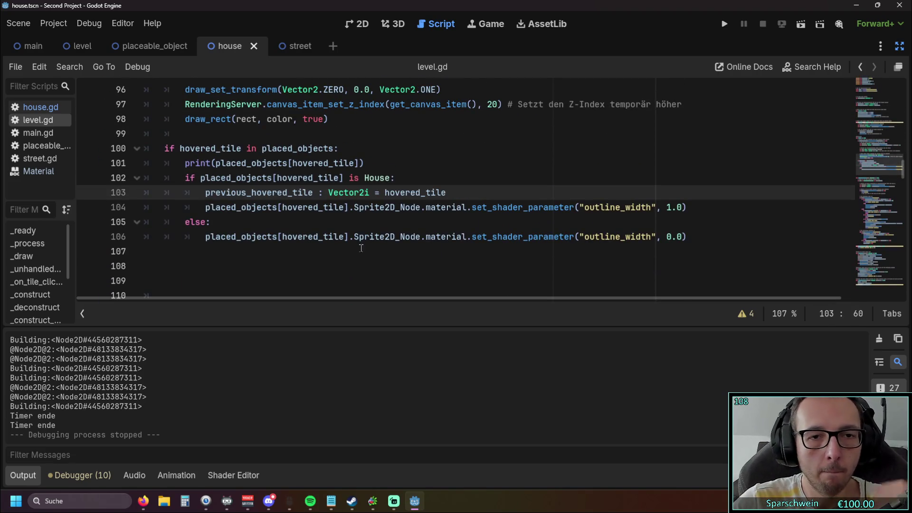
Run the game, which halts on a parse error at line 103
{"action": "left_click", "coordinate": [361, 250]}
{"action": "scroll", "coordinate": [353, 253], "scroll_direction": "up", "scroll_amount": 7}
{"action": "scroll", "coordinate": [347, 255], "scroll_direction": "down", "scroll_amount": 13}
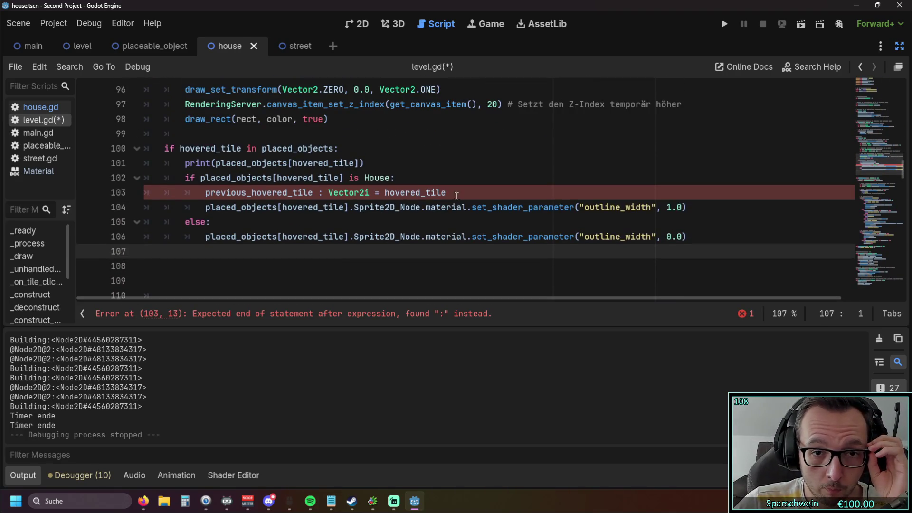
{"action": "left_click", "coordinate": [453, 203]}
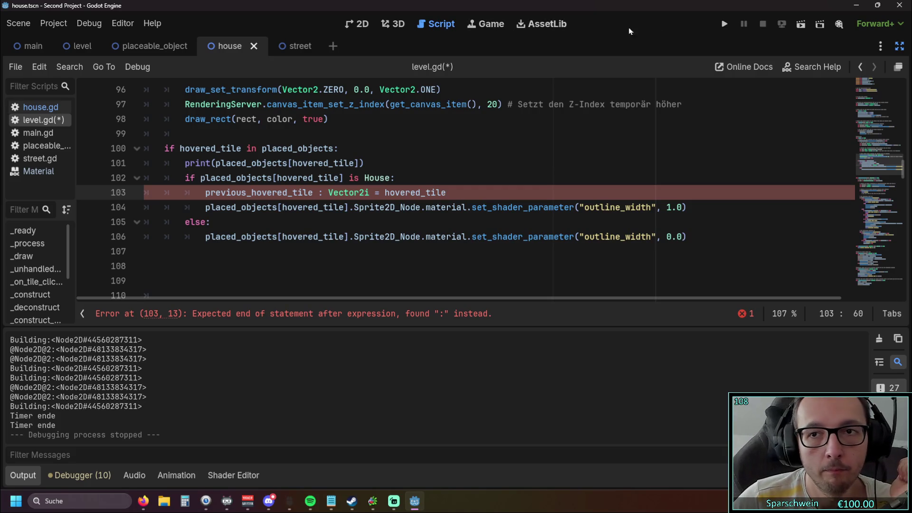
{"action": "left_click", "coordinate": [728, 24]}
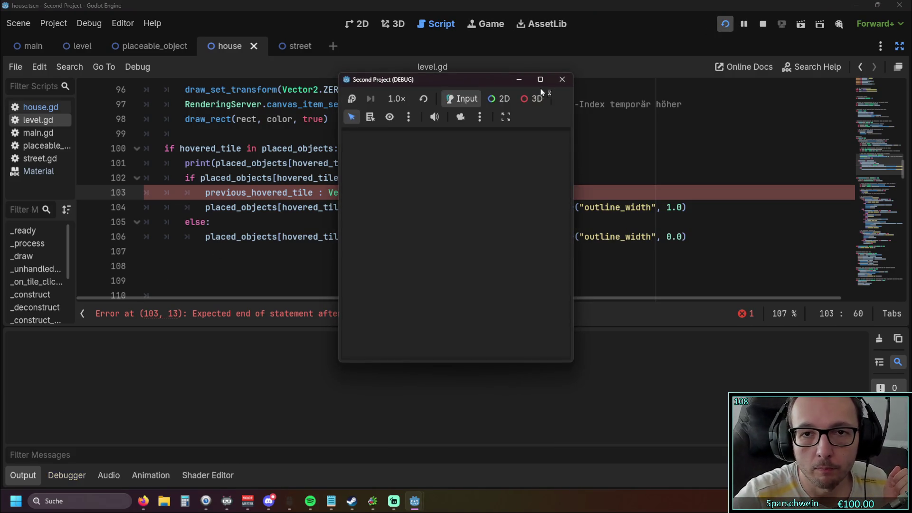
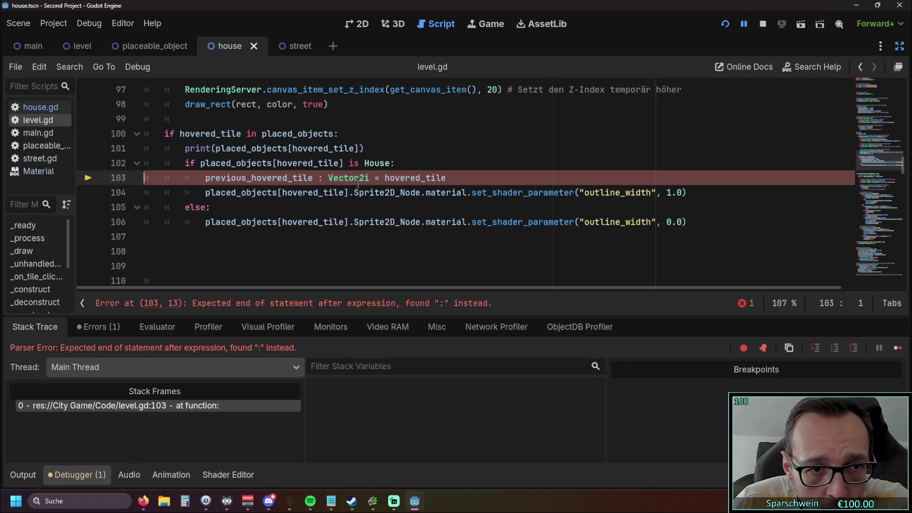
Delete ' : Vector2i' so line 103 reads 'previous_hovered_tile = hovered_tile'
{"action": "left_click_drag", "start_coordinate": [372, 178], "coordinate": [318, 177]}
{"action": "key", "text": "BackSpace"}
{"action": "key", "text": "BackSpace"}
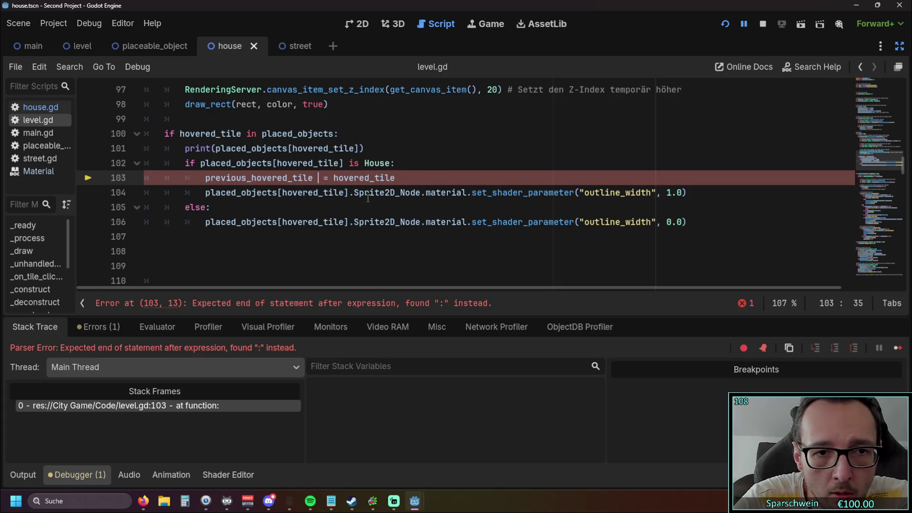
{"action": "left_click", "coordinate": [354, 222]}
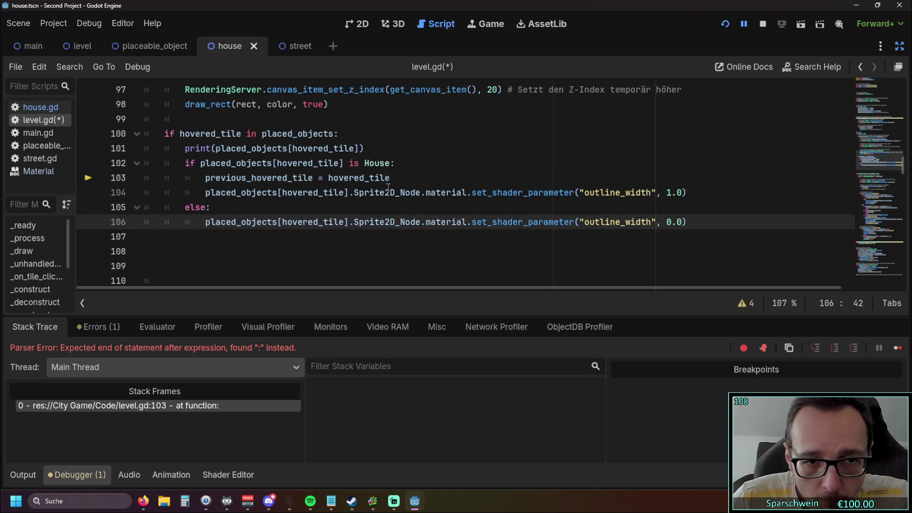
{"action": "left_click_drag", "start_coordinate": [205, 178], "coordinate": [313, 178]}
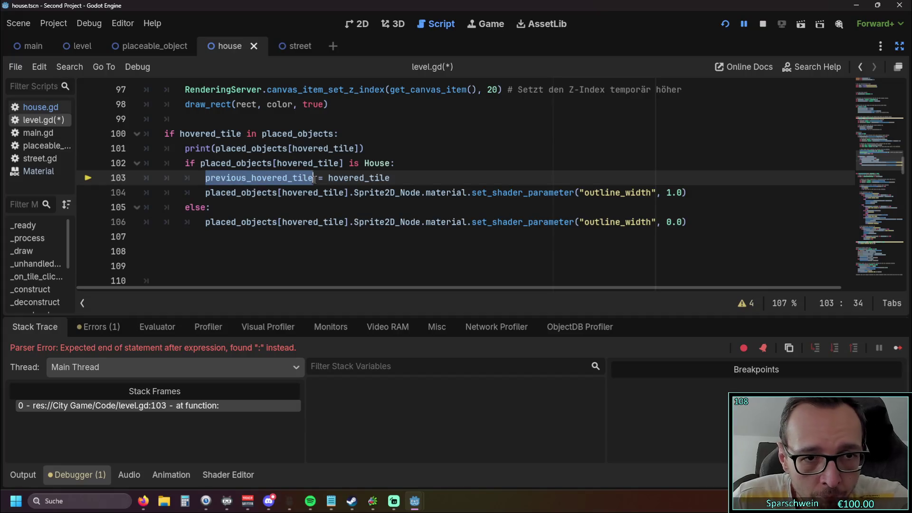
{"action": "left_click", "coordinate": [291, 242]}
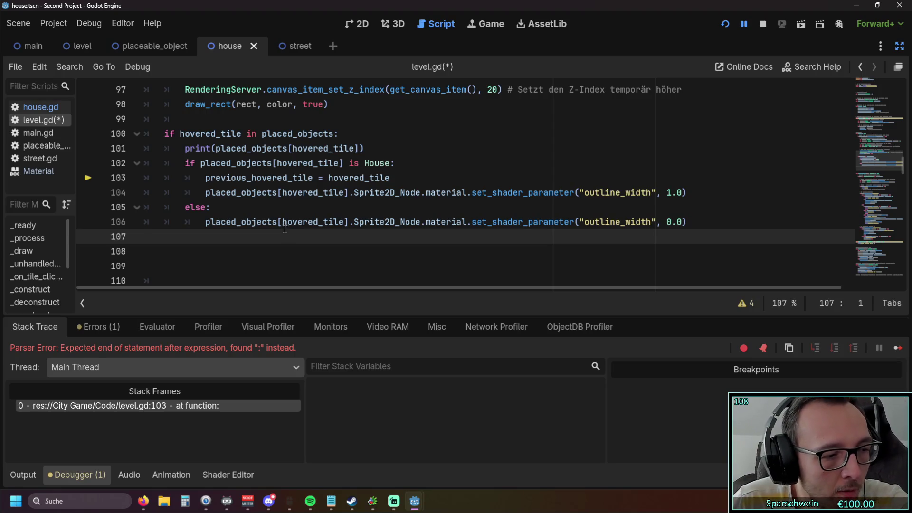
{"action": "mouse_move", "coordinate": [283, 225]}
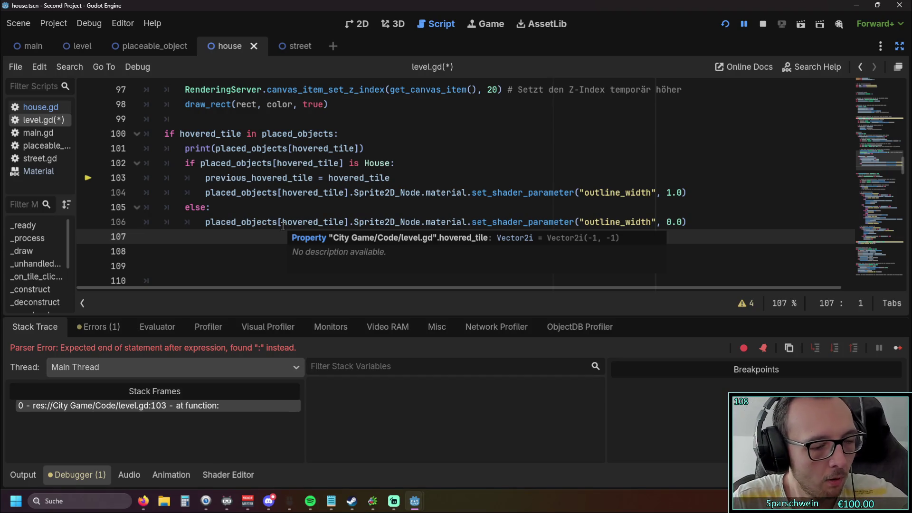
{"action": "left_click", "coordinate": [294, 207]}
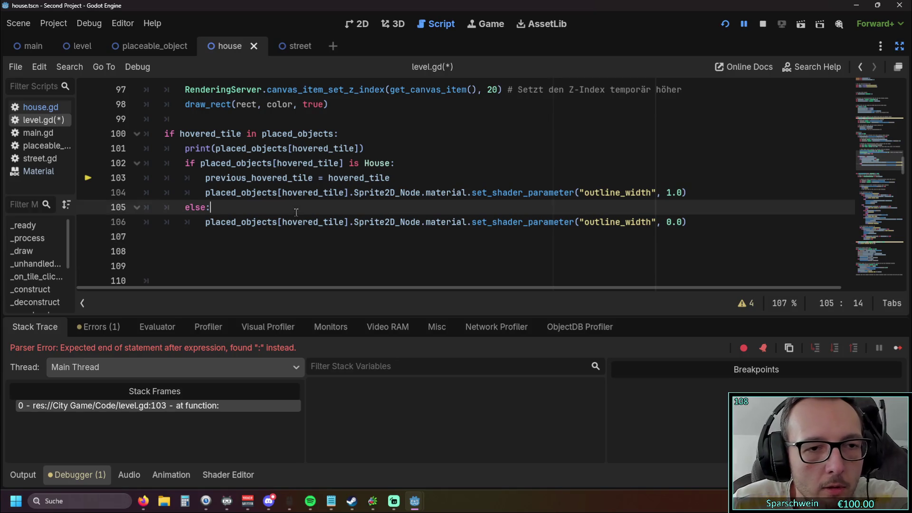
{"action": "left_click_drag", "start_coordinate": [185, 208], "coordinate": [239, 210]}
{"action": "left_click", "coordinate": [240, 211]}
{"action": "left_click_drag", "start_coordinate": [693, 225], "coordinate": [169, 203]}
{"action": "left_click", "coordinate": [284, 261]}
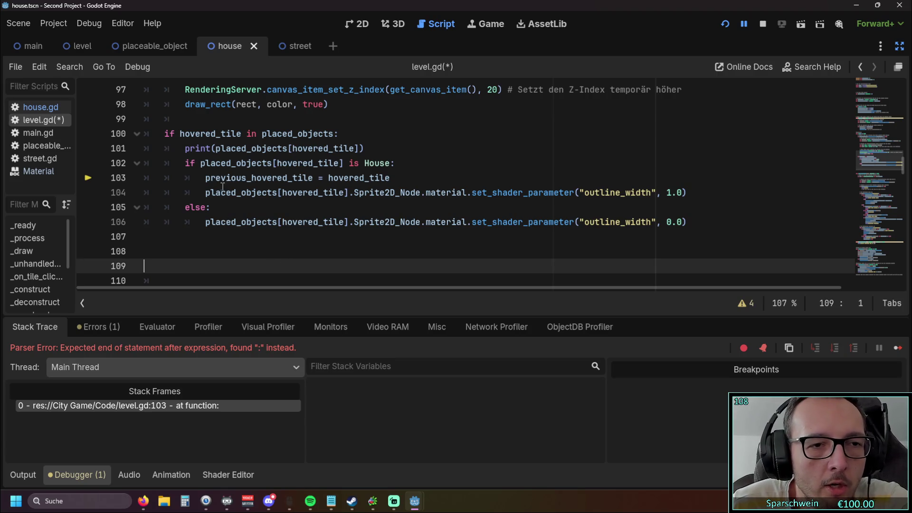
{"action": "left_click", "coordinate": [205, 178]}
{"action": "left_click_drag", "start_coordinate": [206, 179], "coordinate": [310, 178]}
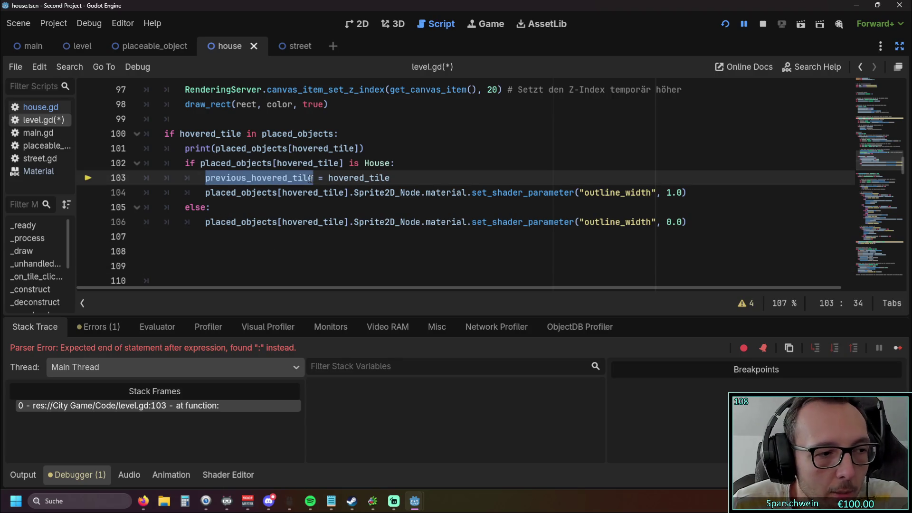
{"action": "left_click", "coordinate": [221, 256]}
{"action": "scroll", "coordinate": [224, 214], "scroll_direction": "up", "scroll_amount": 1}
{"action": "scroll", "coordinate": [224, 215], "scroll_direction": "down", "scroll_amount": 1}
{"action": "scroll", "coordinate": [222, 213], "scroll_direction": "up", "scroll_amount": 2}
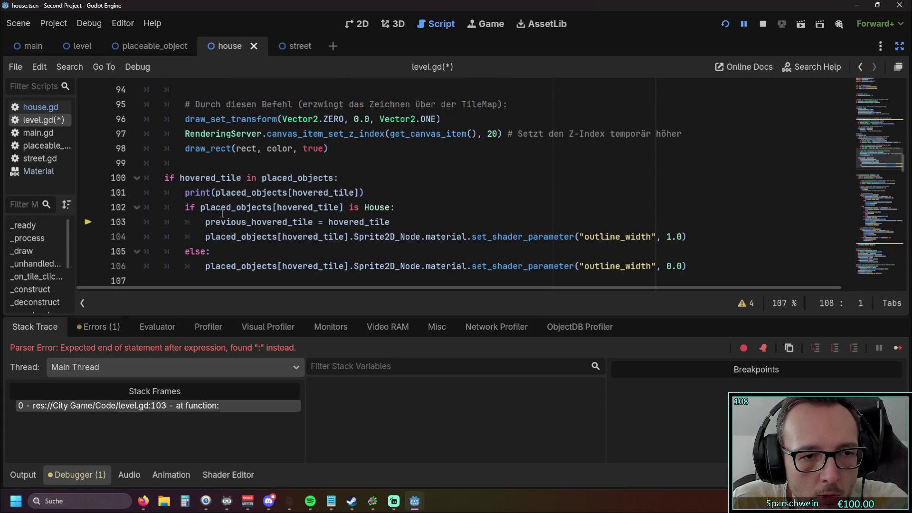
{"action": "left_click", "coordinate": [219, 251]}
{"action": "scroll", "coordinate": [219, 251], "scroll_direction": "down", "scroll_amount": 2}
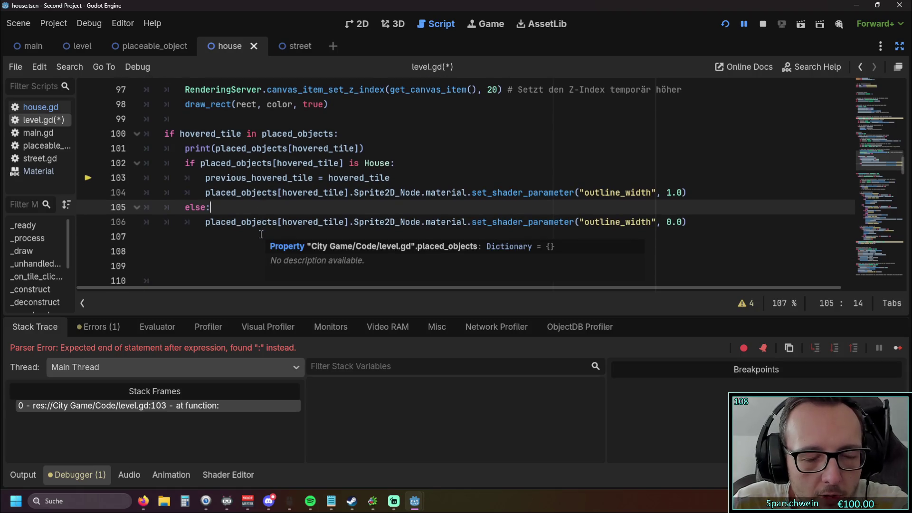
{"action": "scroll", "coordinate": [260, 235], "scroll_direction": "up", "scroll_amount": 2}
{"action": "scroll", "coordinate": [261, 234], "scroll_direction": "down", "scroll_amount": 4}
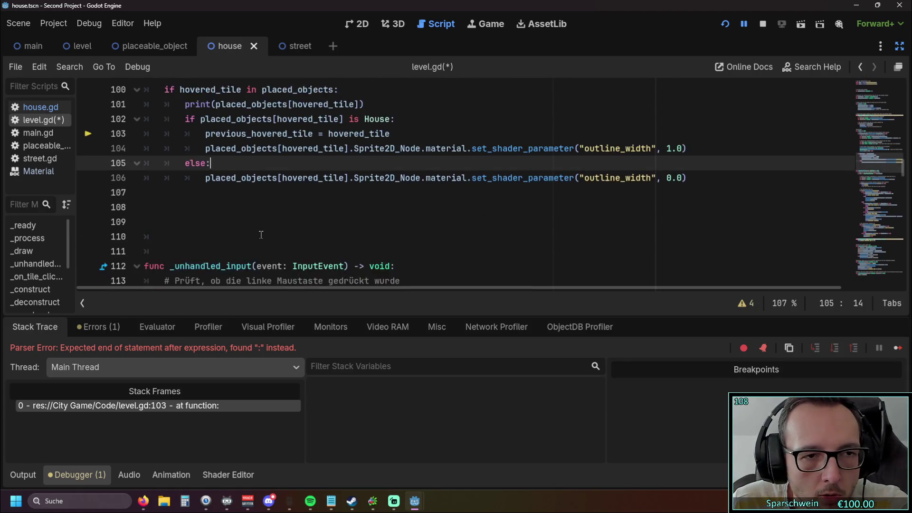
{"action": "scroll", "coordinate": [261, 235], "scroll_direction": "up", "scroll_amount": 2}
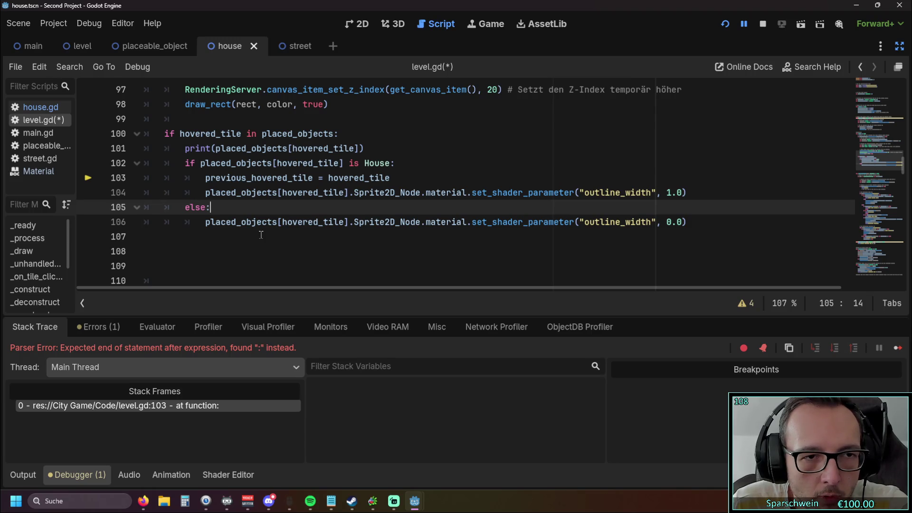
{"action": "left_click", "coordinate": [195, 134]}
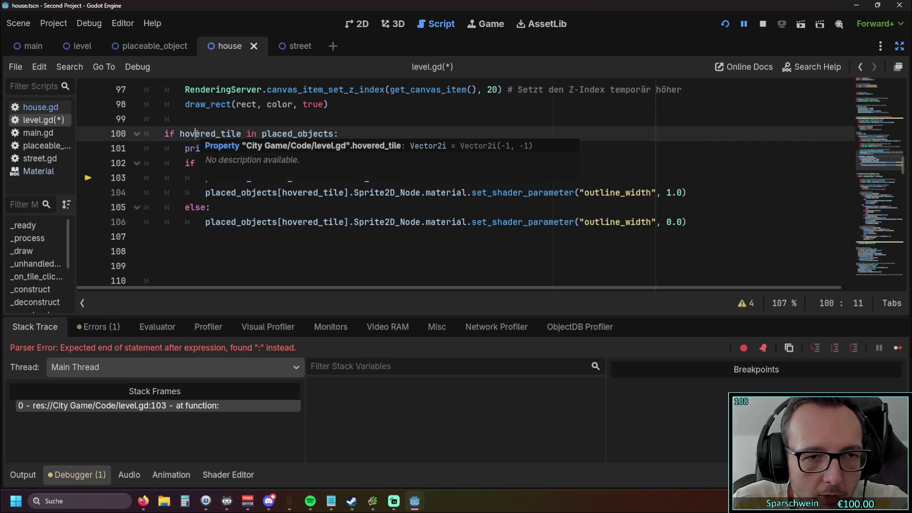
{"action": "left_click", "coordinate": [208, 252]}
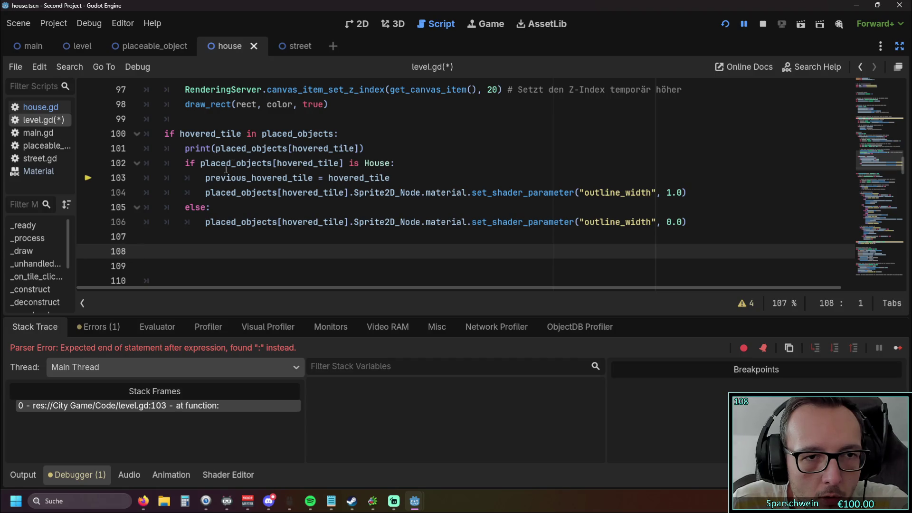
{"action": "left_click_drag", "start_coordinate": [249, 133], "coordinate": [334, 133]}
{"action": "left_click", "coordinate": [378, 133]}
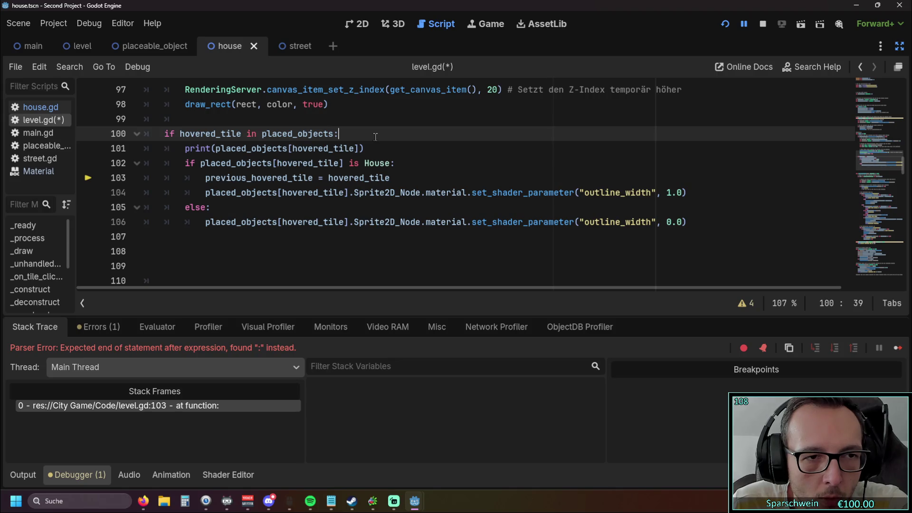
{"action": "left_click", "coordinate": [692, 193]}
{"action": "key", "text": "Return"}
{"action": "key", "text": "Return"}
{"action": "key", "text": "BackSpace"}
{"action": "key", "text": "BackSpace"}
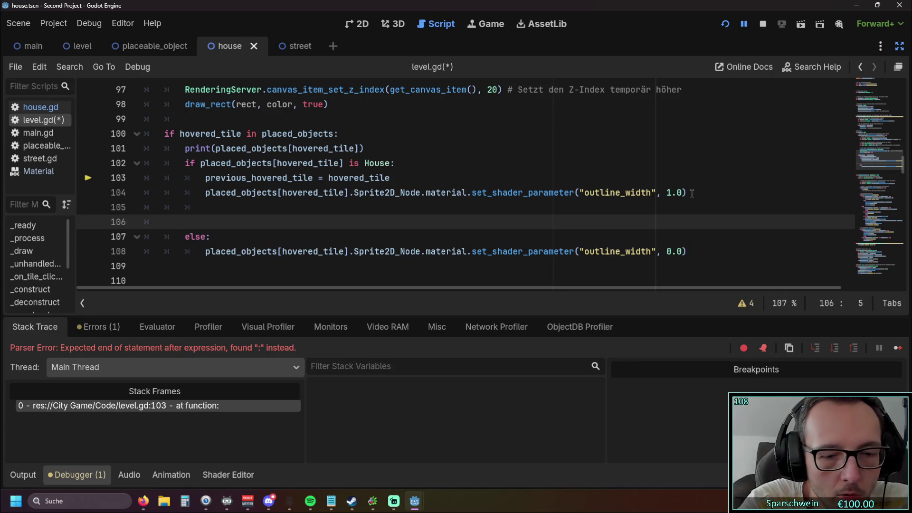
{"action": "type", "text": "if"}
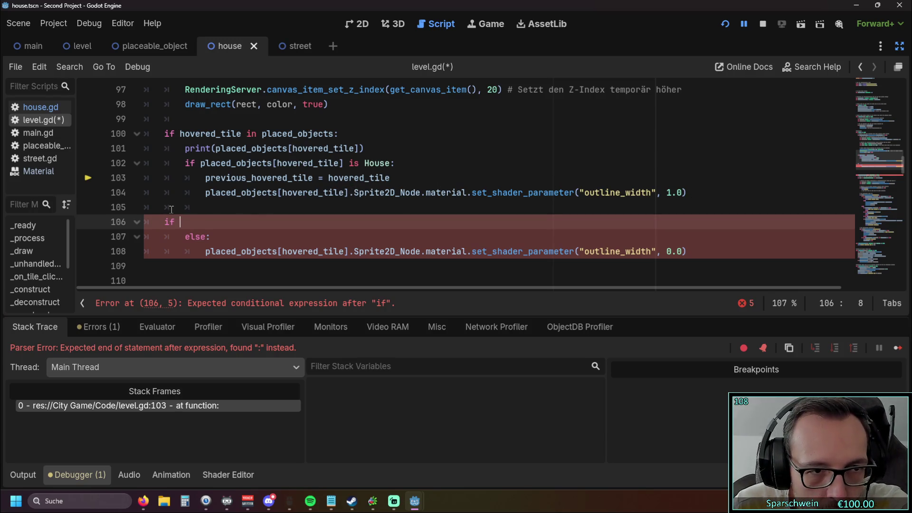
{"action": "key", "text": "BackSpace"}
{"action": "key", "text": "BackSpace"}
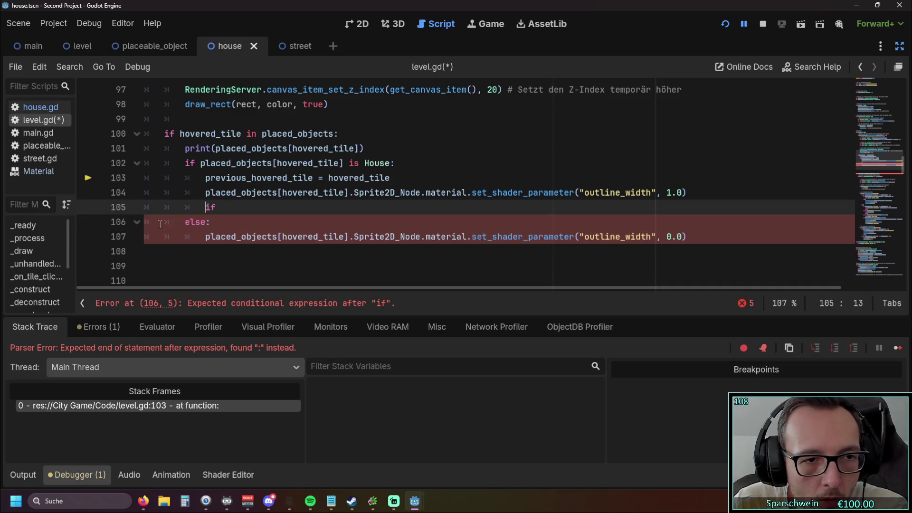
{"action": "left_click_drag", "start_coordinate": [235, 209], "coordinate": [104, 209]}
{"action": "key", "text": "BackSpace"}
{"action": "key", "text": "BackSpace"}
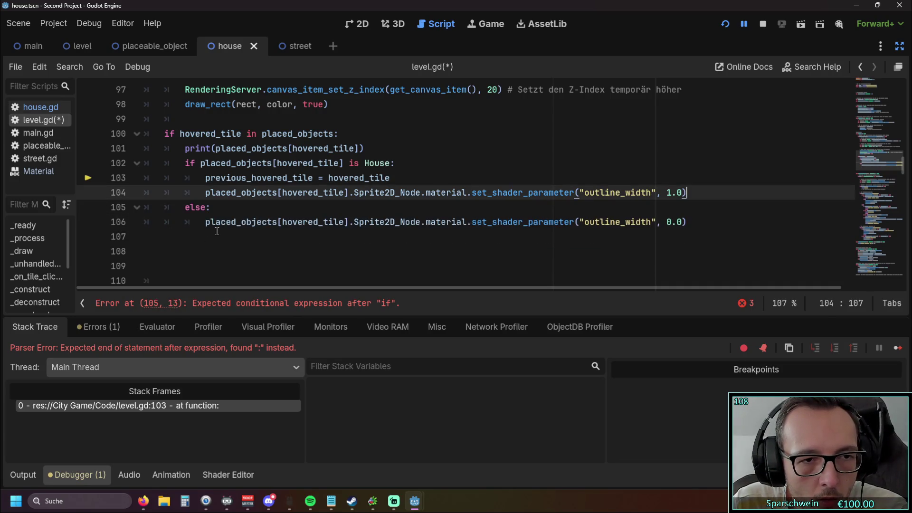
{"action": "left_click", "coordinate": [252, 245]}
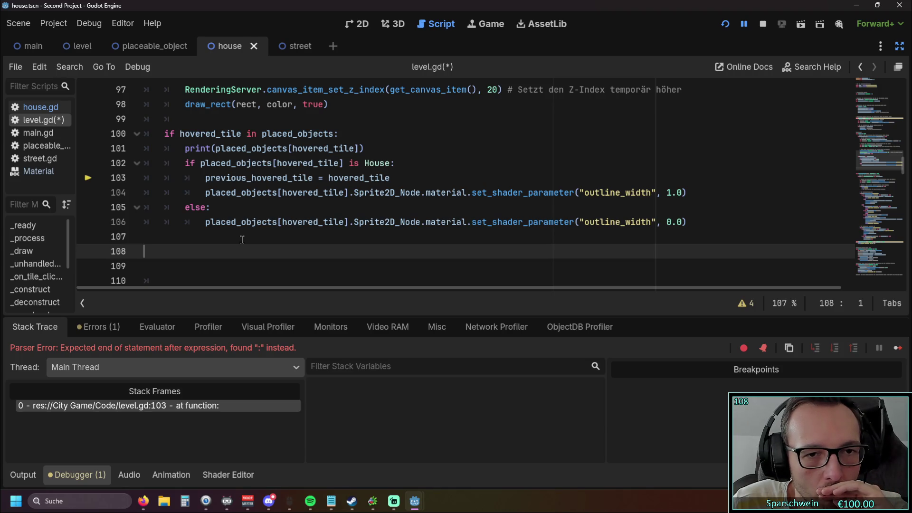
{"action": "mouse_move", "coordinate": [688, 221]}
{"action": "left_mouse_down"}
{"action": "mouse_move", "coordinate": [145, 209]}
{"action": "mouse_move", "coordinate": [100, 227]}
{"action": "left_mouse_up"}
{"action": "key", "text": "ctrl+c"}
Paste the outline_width 0.0 statement on a new line after line 103 and fix its indentation
{"action": "left_click", "coordinate": [400, 179]}
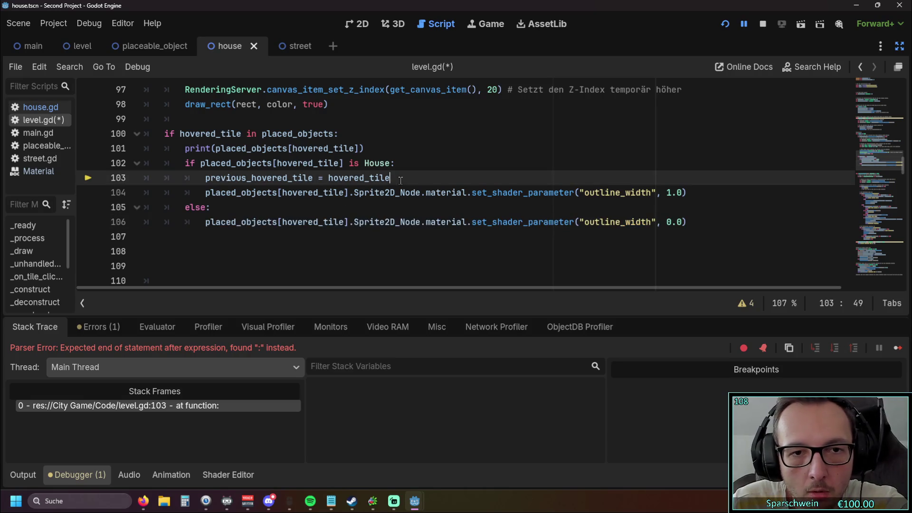
{"action": "key", "text": "Return"}
{"action": "key", "text": "ctrl+v"}
{"action": "left_click", "coordinate": [267, 192]}
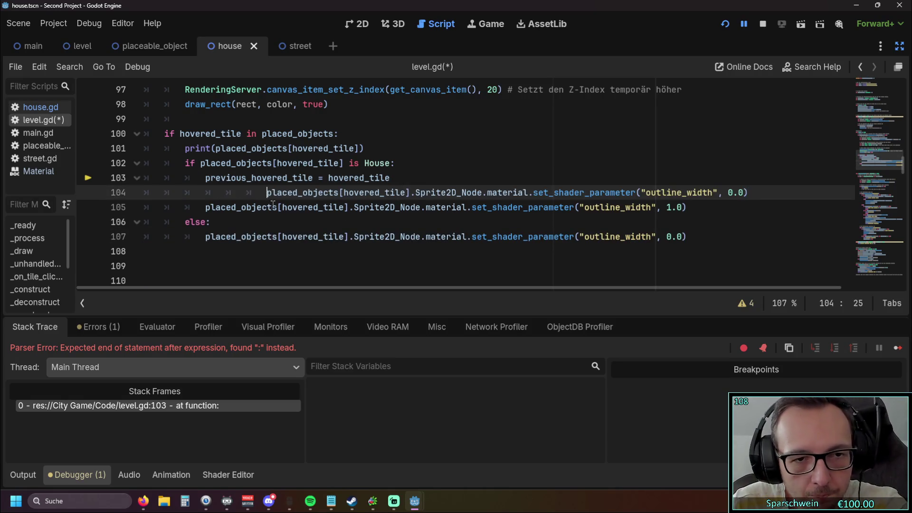
{"action": "key", "text": "BackSpace"}
{"action": "key", "text": "BackSpace"}
Move the previous_hovered_tile assignment below the 0.0 reset statement
{"action": "left_click_drag", "start_coordinate": [207, 178], "coordinate": [312, 178]}
{"action": "left_click_drag", "start_coordinate": [389, 178], "coordinate": [118, 181]}
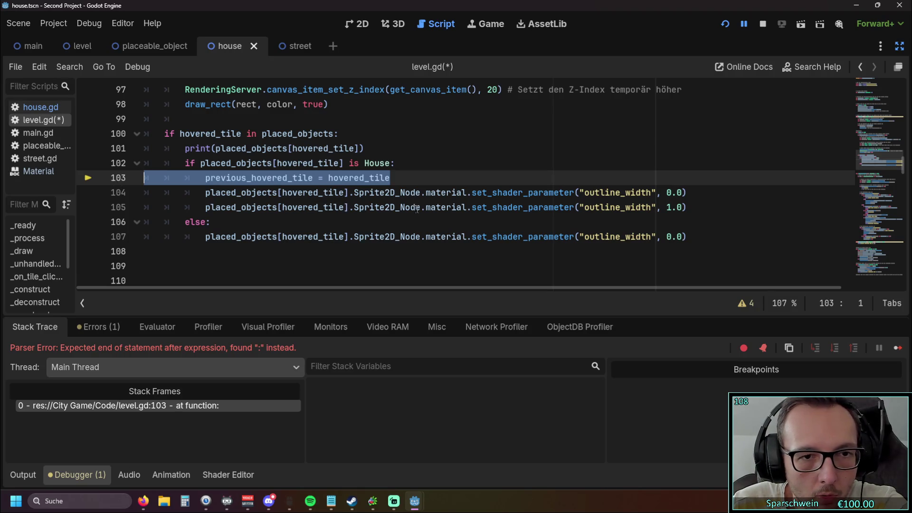
{"action": "key", "text": "ctrl+c"}
{"action": "left_click", "coordinate": [703, 198]}
{"action": "key", "text": "Return"}
{"action": "key", "text": "ctrl+v"}
{"action": "key", "text": "Home"}
{"action": "key", "text": "BackSpace"}
{"action": "key", "text": "BackSpace"}
{"action": "key", "text": "BackSpace"}
{"action": "left_click_drag", "start_coordinate": [390, 178], "coordinate": [69, 175]}
{"action": "key", "text": "BackSpace"}
{"action": "key", "text": "BackSpace"}
Change the reset statement's key from hovered_tile to previous_hovered_tile
{"action": "left_click", "coordinate": [256, 207]}
{"action": "mouse_move", "coordinate": [205, 192]}
{"action": "left_mouse_down"}
{"action": "mouse_move", "coordinate": [293, 193]}
{"action": "mouse_move", "coordinate": [341, 177]}
{"action": "left_mouse_up"}
{"action": "type", "text": "prev"}
{"action": "key", "text": "Return"}
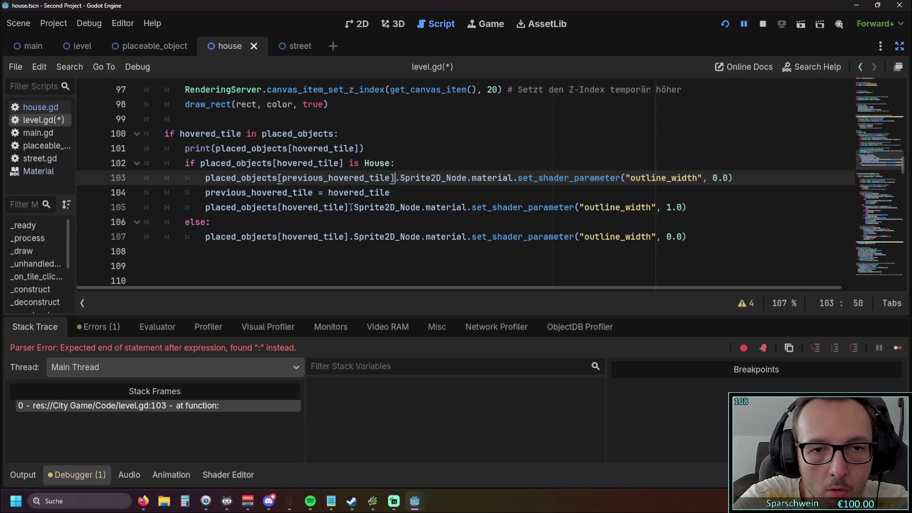
Delete the else branch that set the outline to 0.0
{"action": "left_click_drag", "start_coordinate": [249, 242], "coordinate": [143, 222]}
{"action": "key", "text": "BackSpace"}
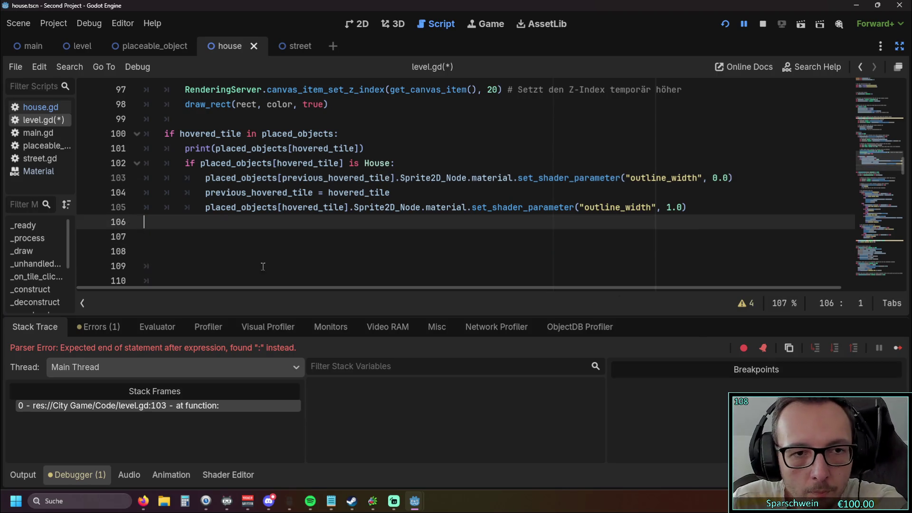
{"action": "left_click", "coordinate": [273, 266]}
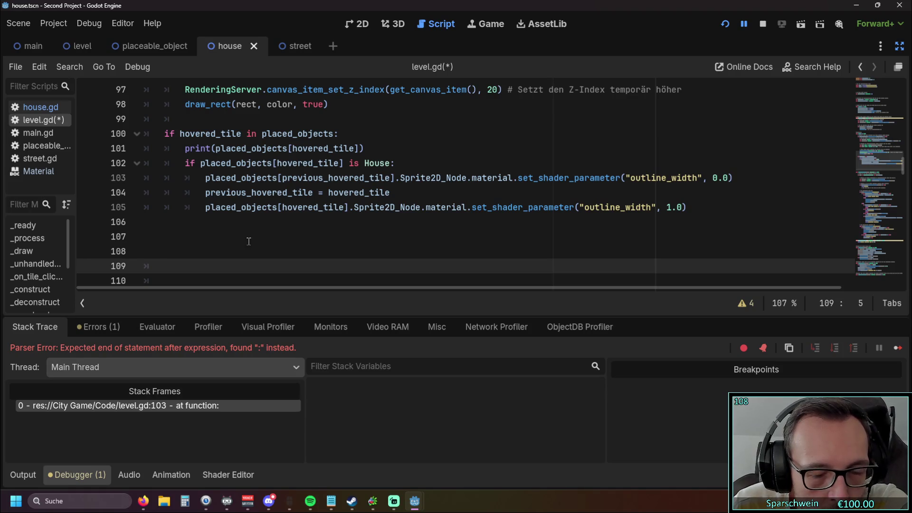
{"action": "mouse_move", "coordinate": [272, 177]}
{"action": "left_mouse_down"}
{"action": "mouse_move", "coordinate": [416, 178]}
{"action": "mouse_move", "coordinate": [391, 192]}
{"action": "mouse_move", "coordinate": [206, 192]}
{"action": "mouse_move", "coordinate": [570, 227]}
{"action": "left_mouse_up"}
Run the game, place two barrels, and inspect the resulting error in level.gd
{"action": "left_click", "coordinate": [205, 207]}
{"action": "left_click", "coordinate": [570, 234]}
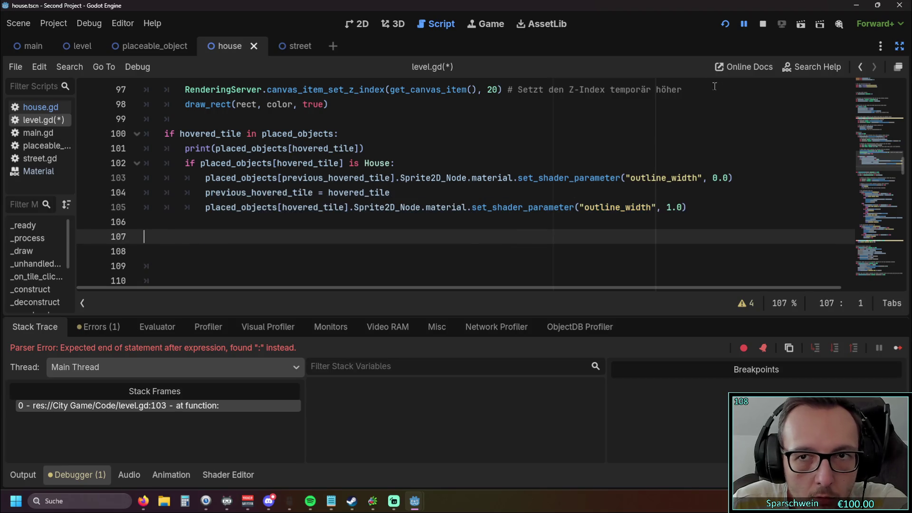
{"action": "left_click", "coordinate": [725, 24]}
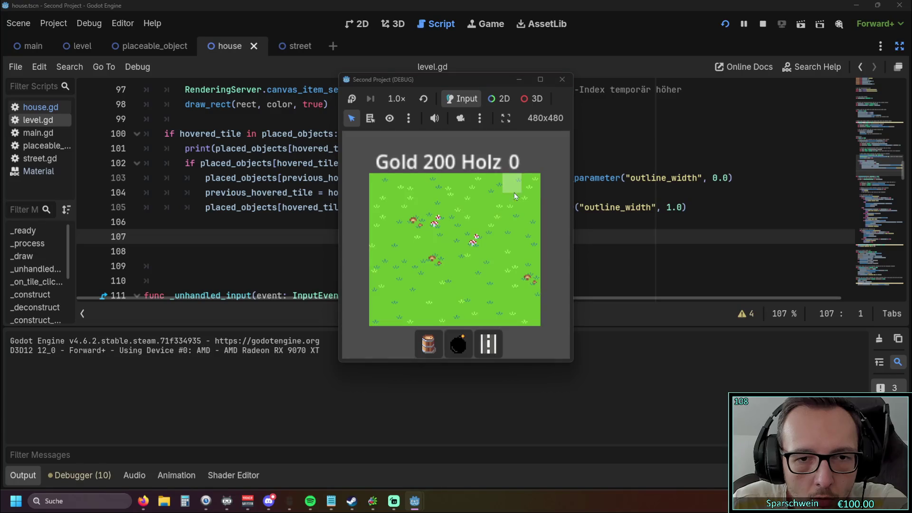
{"action": "left_click", "coordinate": [429, 343]}
{"action": "left_click", "coordinate": [438, 249]}
{"action": "left_click", "coordinate": [470, 241]}
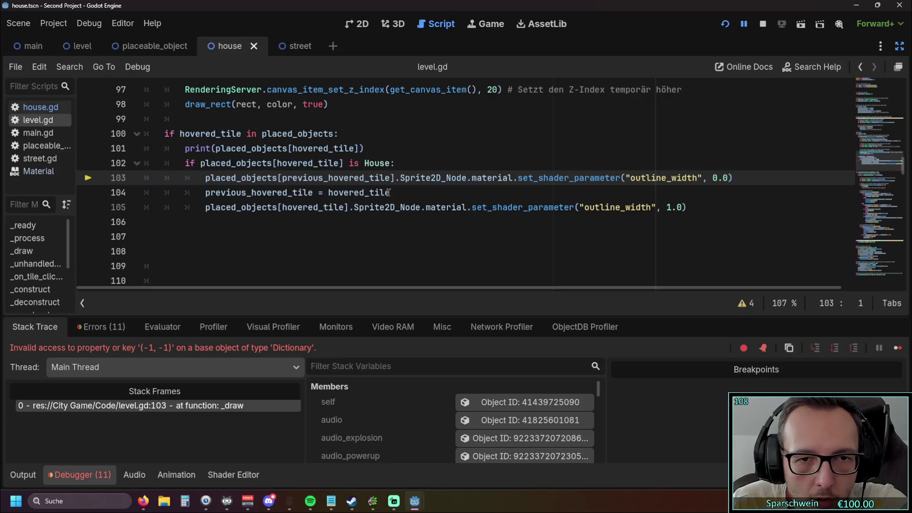
{"action": "mouse_move", "coordinate": [385, 193]}
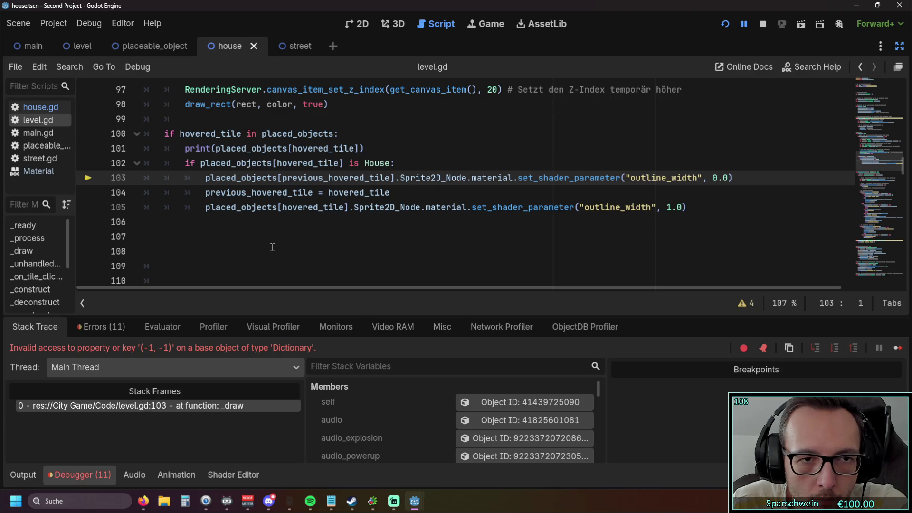
{"action": "scroll", "coordinate": [272, 247], "scroll_direction": "up", "scroll_amount": 15}
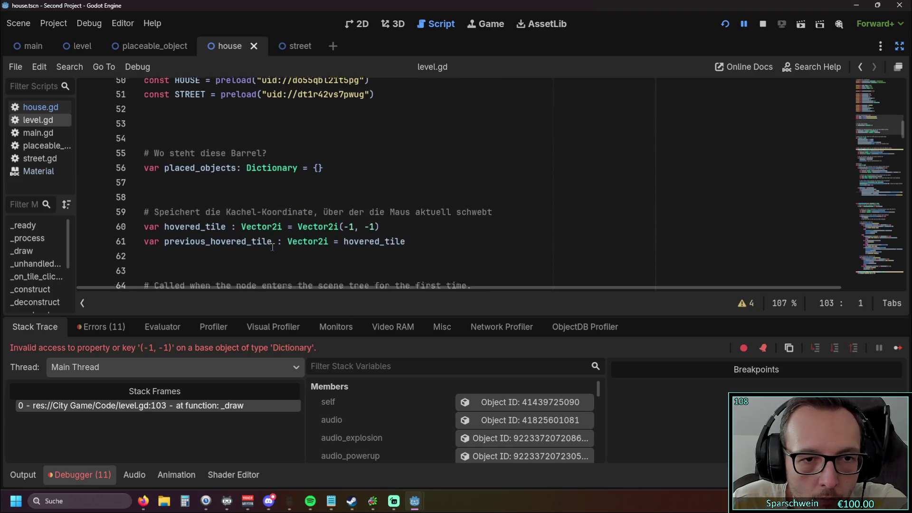
{"action": "scroll", "coordinate": [272, 247], "scroll_direction": "down", "scroll_amount": 3}
{"action": "scroll", "coordinate": [272, 247], "scroll_direction": "down", "scroll_amount": 11}
{"action": "scroll", "coordinate": [272, 247], "scroll_direction": "up", "scroll_amount": 12}
{"action": "scroll", "coordinate": [272, 247], "scroll_direction": "down", "scroll_amount": 16}
{"action": "scroll", "coordinate": [272, 247], "scroll_direction": "up", "scroll_amount": 2}
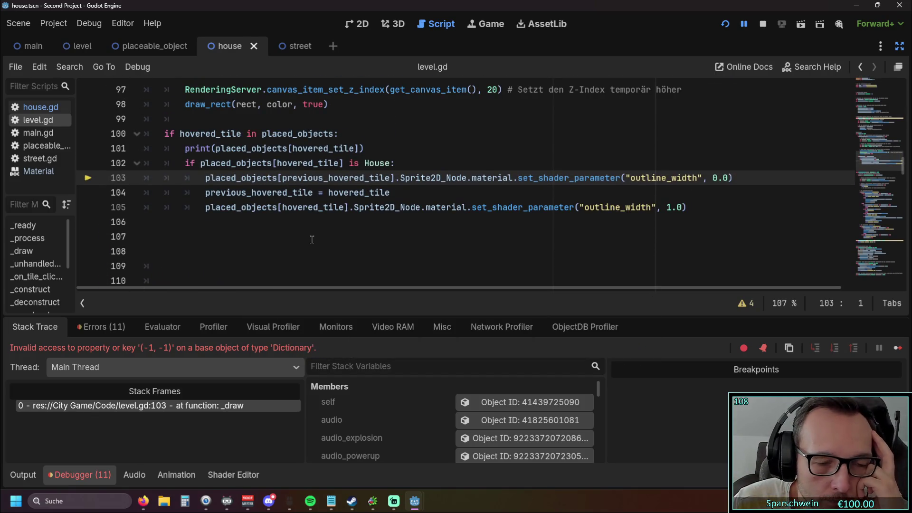
Restart the game and place three barrels to reproduce the (-1, -1) key error at line 103
{"action": "left_click", "coordinate": [724, 24]}
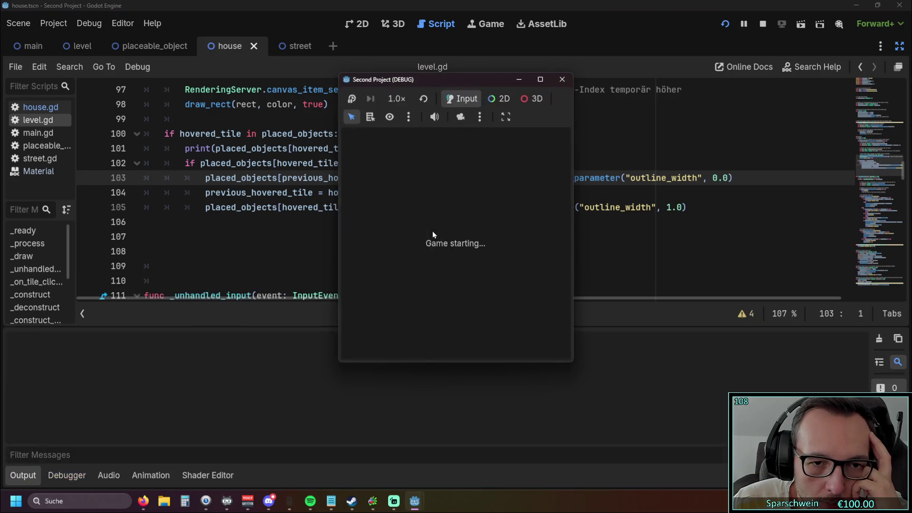
{"action": "left_click", "coordinate": [437, 346]}
{"action": "left_click", "coordinate": [437, 241]}
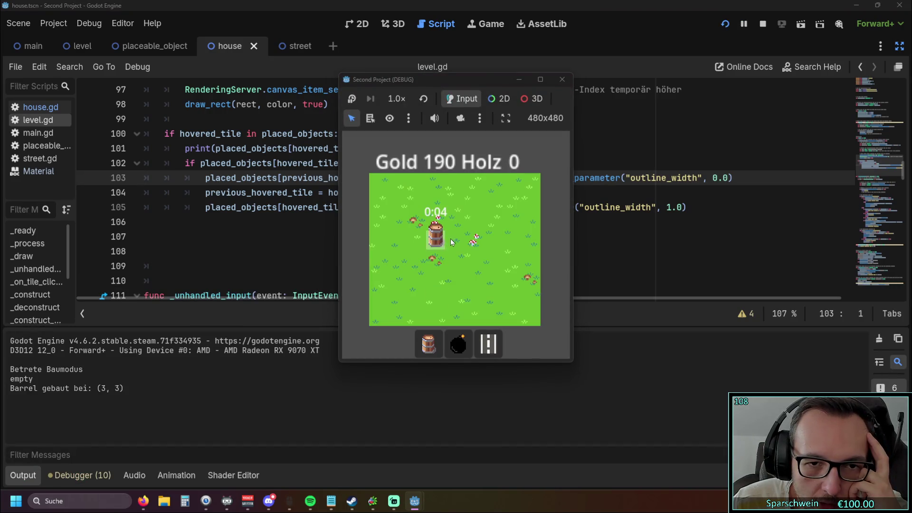
{"action": "left_click", "coordinate": [453, 239]}
{"action": "left_click", "coordinate": [471, 240]}
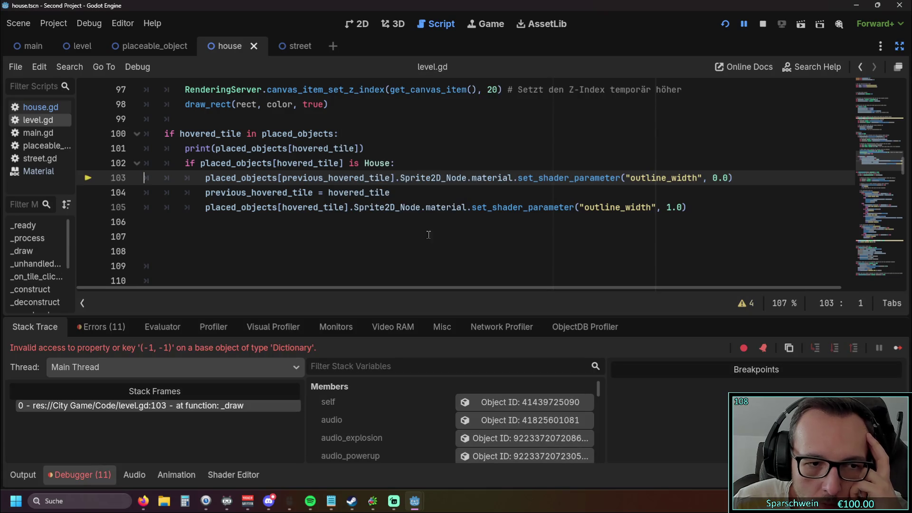
{"action": "scroll", "coordinate": [371, 232], "scroll_direction": "up", "scroll_amount": 1}
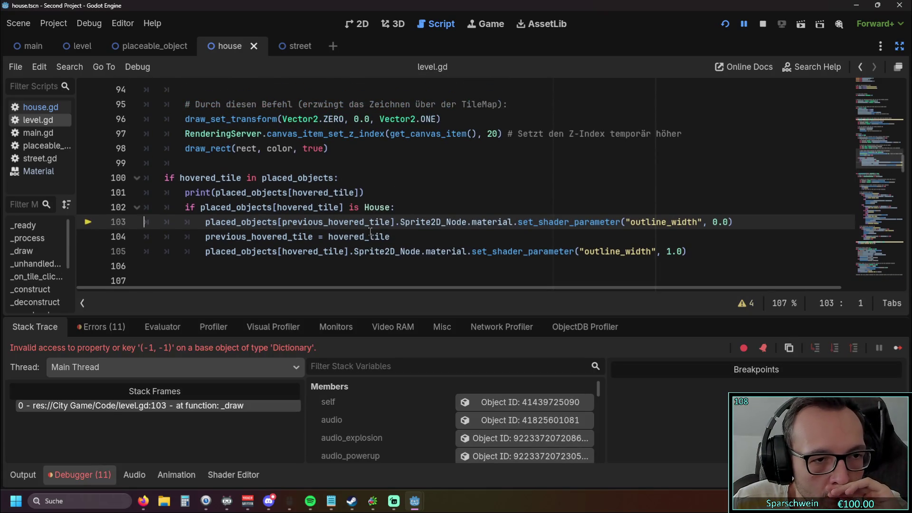
{"action": "left_click_drag", "start_coordinate": [390, 236], "coordinate": [114, 239]}
Move the previous_hovered_tile assignment above the 0.0 outline reset and tidy indentation
{"action": "key", "text": "ctrl+x"}
{"action": "key", "text": "Up"}
{"action": "key", "text": "Up"}
{"action": "key", "text": "End"}
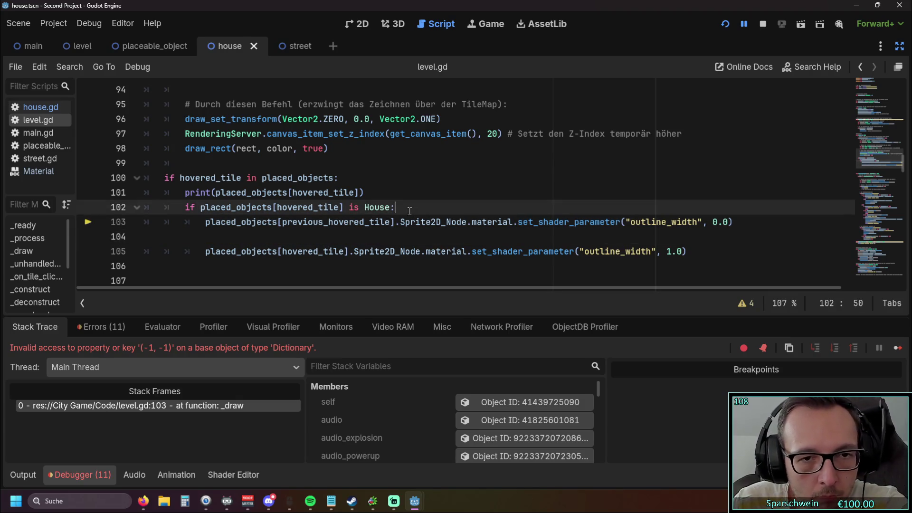
{"action": "key", "text": "Return"}
{"action": "key", "text": "ctrl+v"}
{"action": "left_click", "coordinate": [267, 221]}
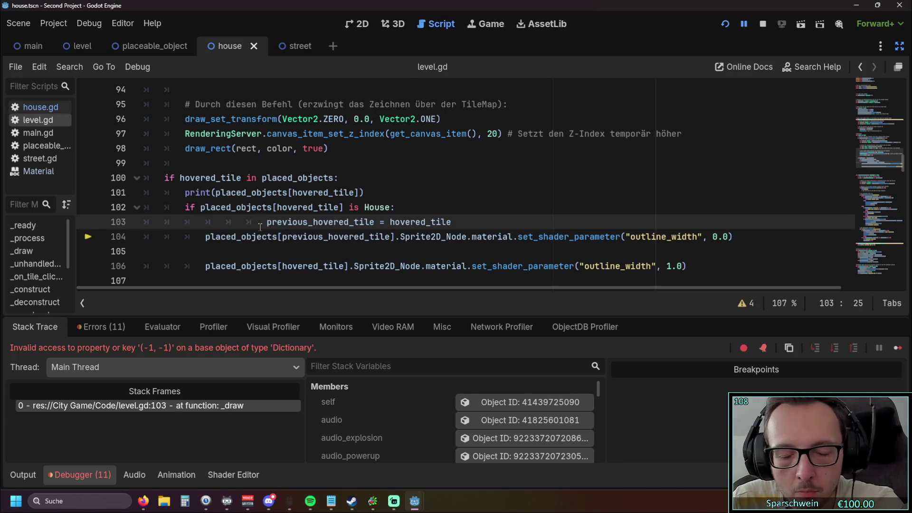
{"action": "key", "text": "BackSpace"}
{"action": "key", "text": "BackSpace"}
{"action": "key", "text": "BackSpace"}
{"action": "left_click", "coordinate": [214, 250]}
{"action": "key", "text": "BackSpace"}
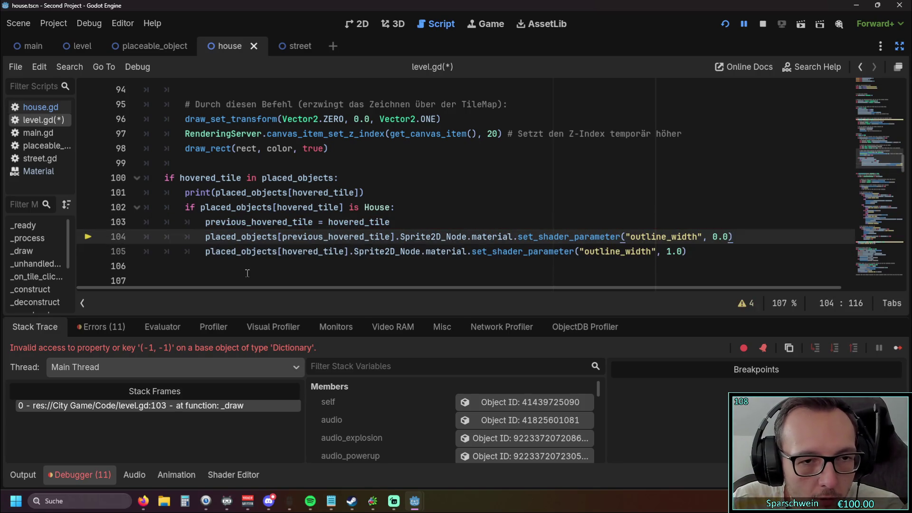
{"action": "left_click", "coordinate": [247, 270]}
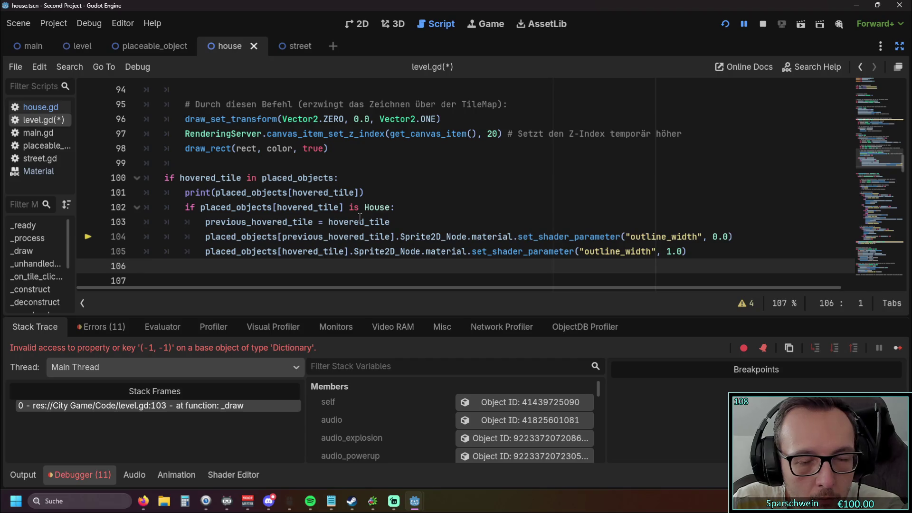
Run the game with the reordered code, place two barrels, then close it
{"action": "mouse_move", "coordinate": [345, 220]}
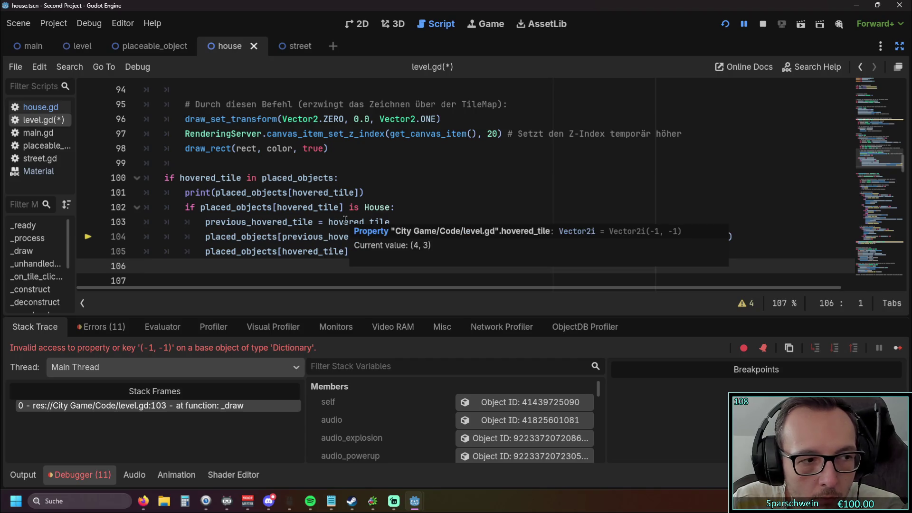
{"action": "left_click", "coordinate": [725, 23]}
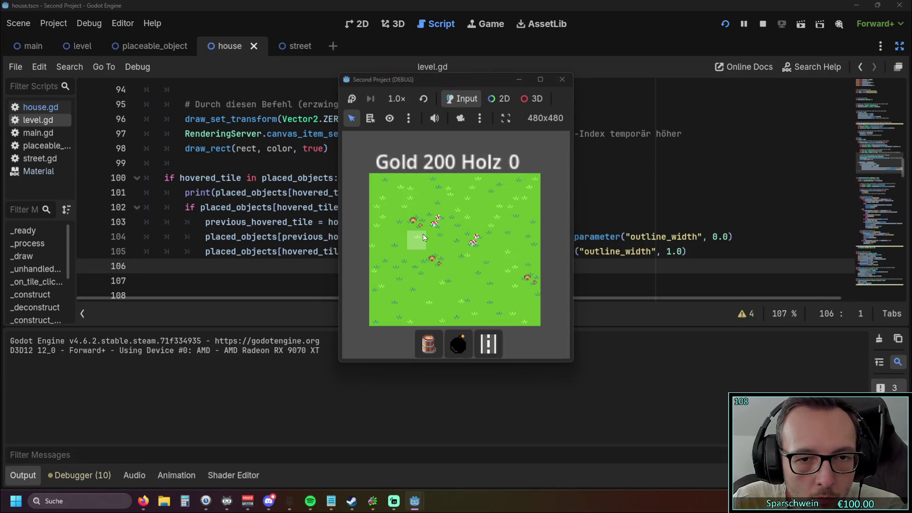
{"action": "left_click", "coordinate": [422, 354]}
{"action": "left_click", "coordinate": [434, 257]}
{"action": "left_click", "coordinate": [452, 259]}
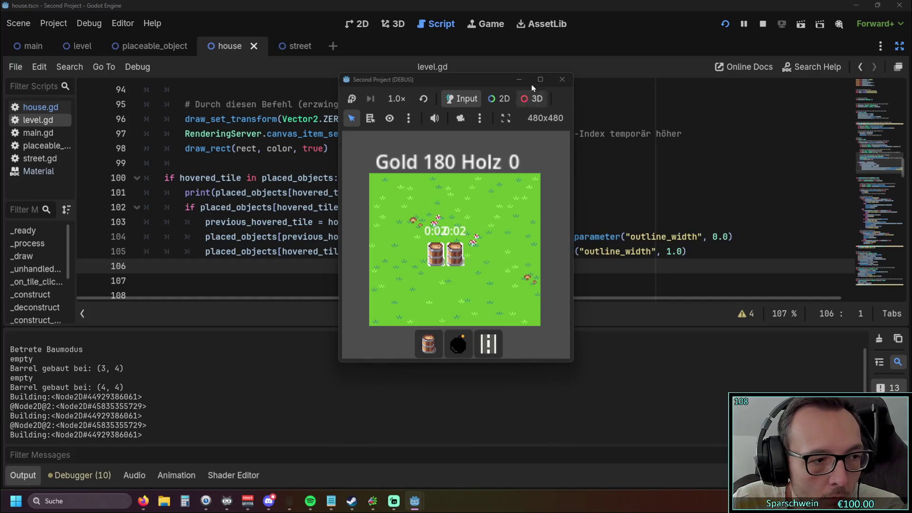
{"action": "left_click", "coordinate": [570, 83]}
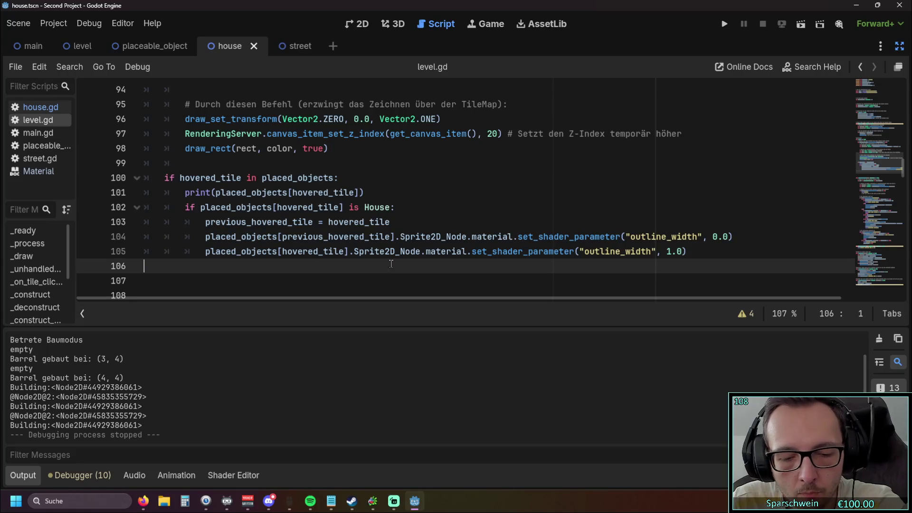
Move the assignment back below the 0.0 reset with Alt+Down
{"action": "key", "text": "Up"}
{"action": "key", "text": "Up"}
{"action": "key", "text": "Up"}
{"action": "key", "text": "End"}
{"action": "key", "text": "shift+Home"}
{"action": "key", "text": "alt+Down"}
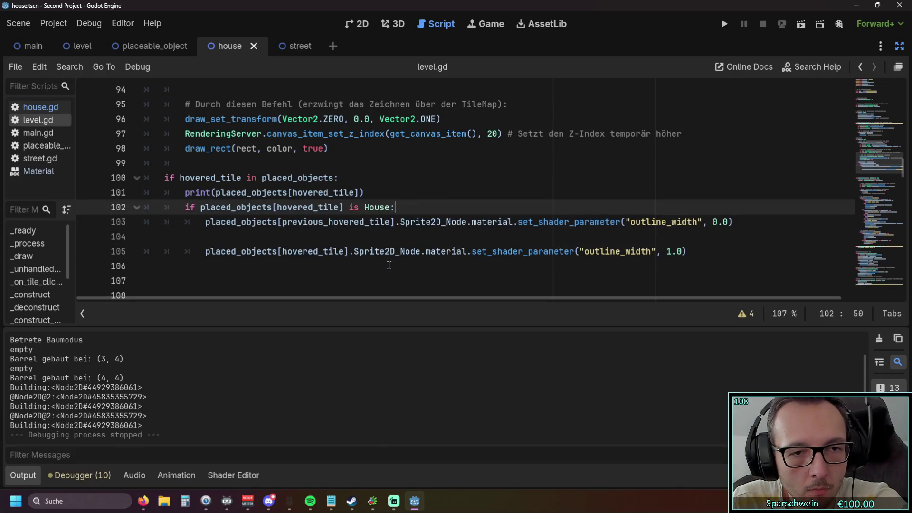
{"action": "type", "text": "previous_hovered_tile = hovered_tile"}
{"action": "left_click", "coordinate": [372, 265]}
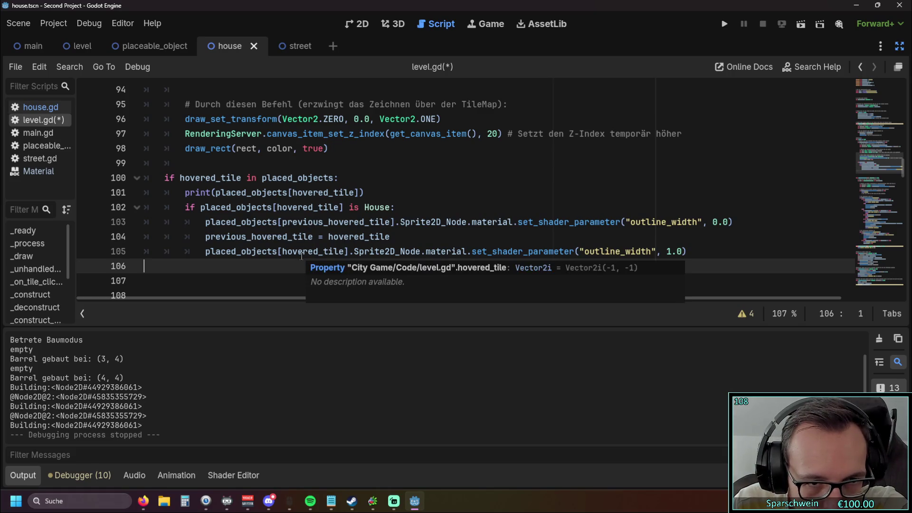
{"action": "double_click", "coordinate": [287, 221]}
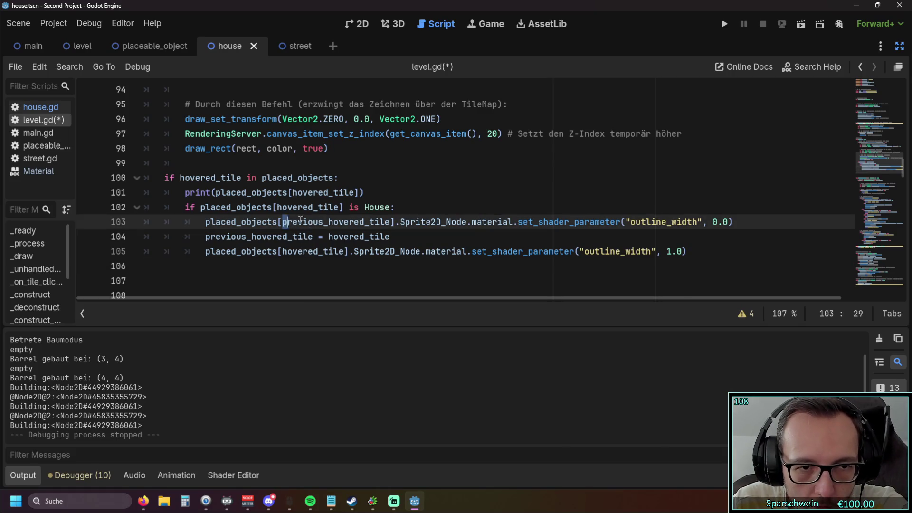
{"action": "left_click", "coordinate": [277, 237]}
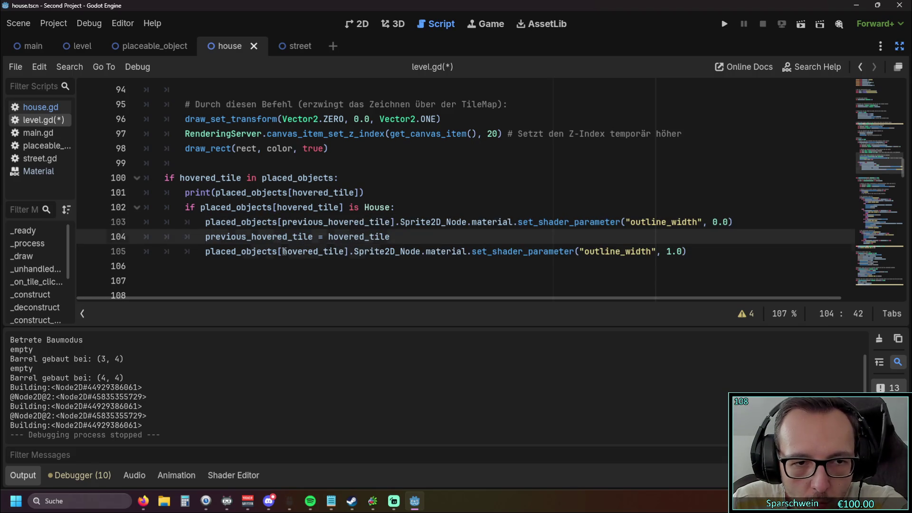
{"action": "left_click_drag", "start_coordinate": [283, 252], "coordinate": [345, 252]}
{"action": "left_click", "coordinate": [311, 269]}
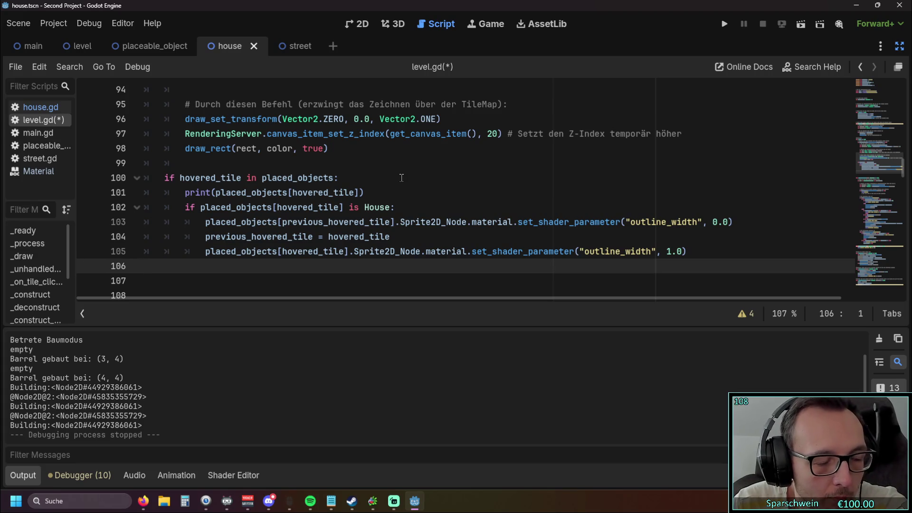
Start a print line after the assignment and comment out the 0.0 outline reset
{"action": "left_click", "coordinate": [393, 237]}
{"action": "key", "text": "Return"}
{"action": "type", "text": "print"}
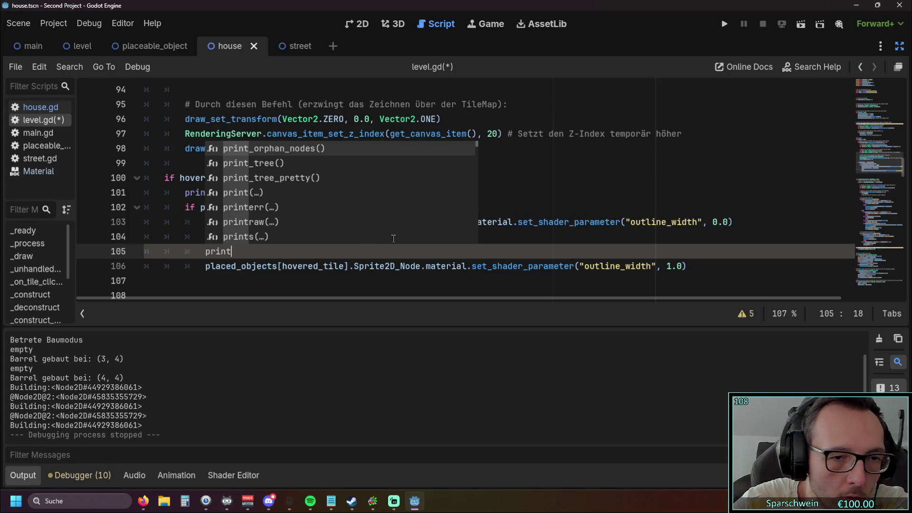
{"action": "key", "text": "Escape"}
{"action": "left_click", "coordinate": [205, 222]}
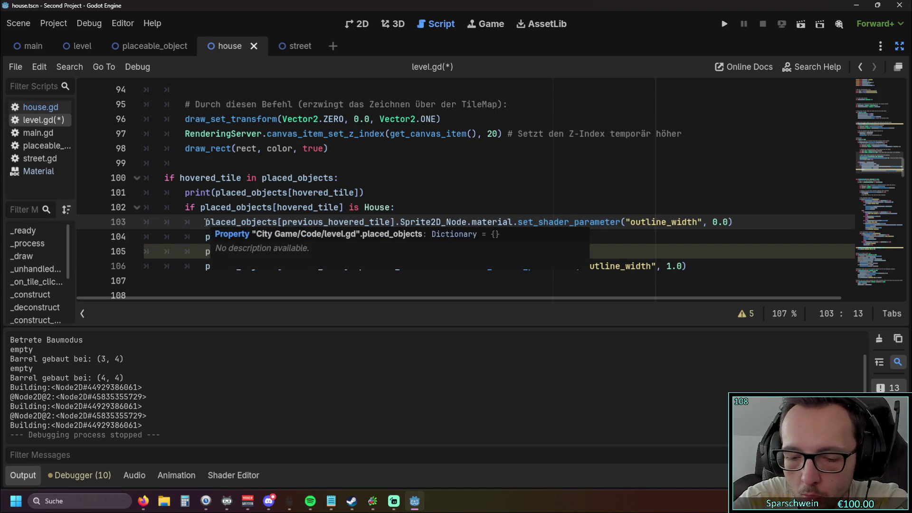
{"action": "type", "text": "#"}
Make the print line print(previous_hovered_tile)
{"action": "left_click", "coordinate": [269, 252]}
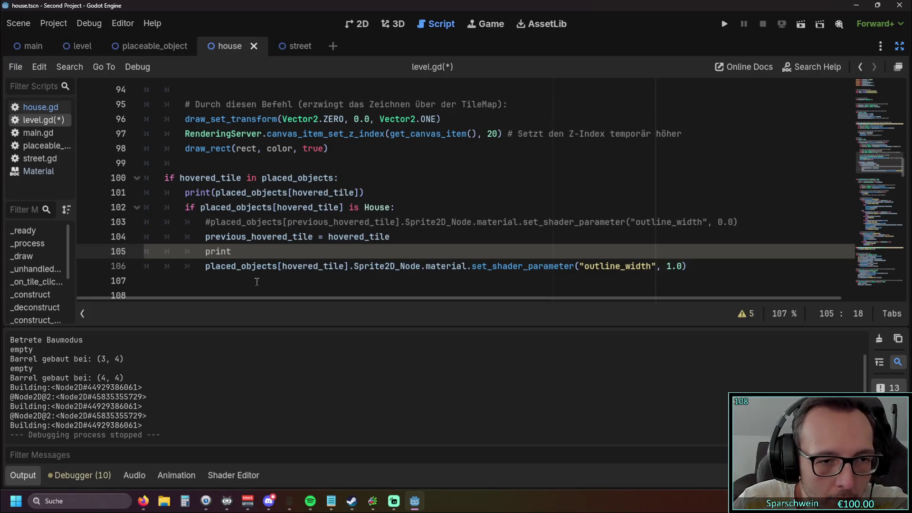
{"action": "type", "text": "("}
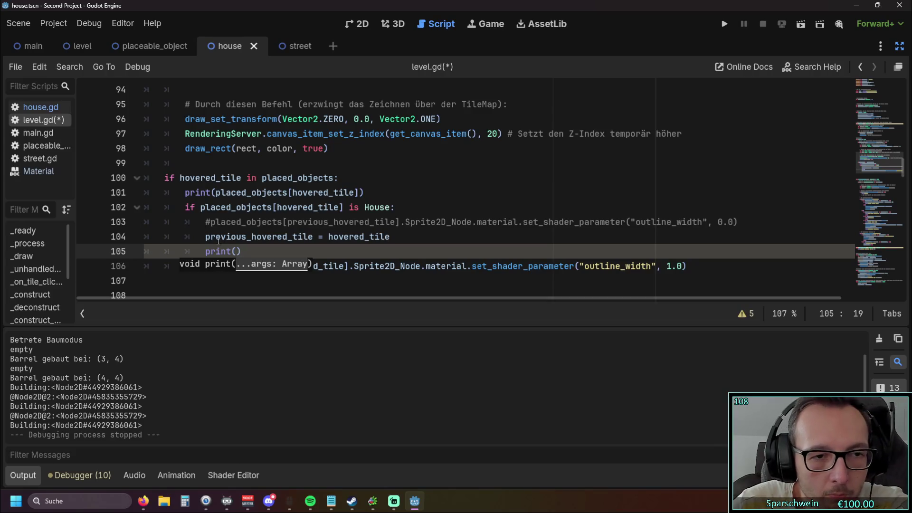
{"action": "double_click", "coordinate": [218, 237]}
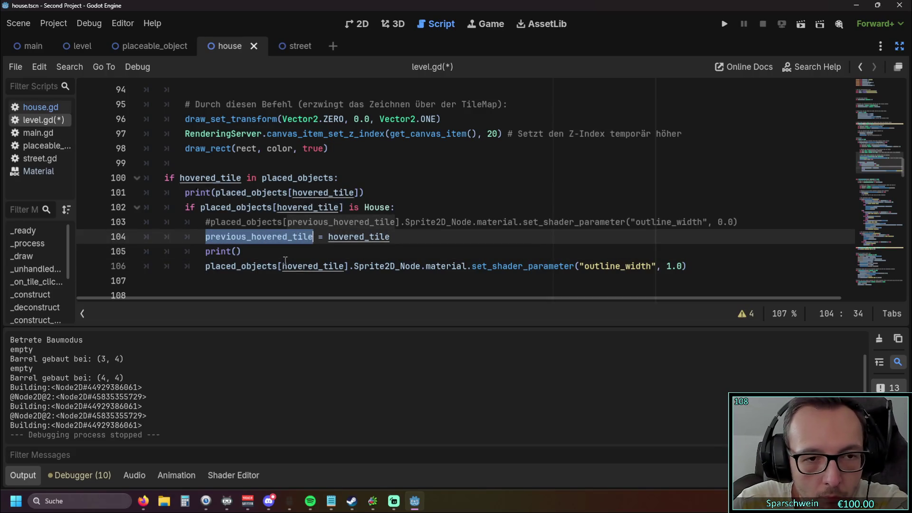
{"action": "key", "text": "ctrl+c"}
{"action": "left_click", "coordinate": [240, 251]}
{"action": "key", "text": "ctrl+v"}
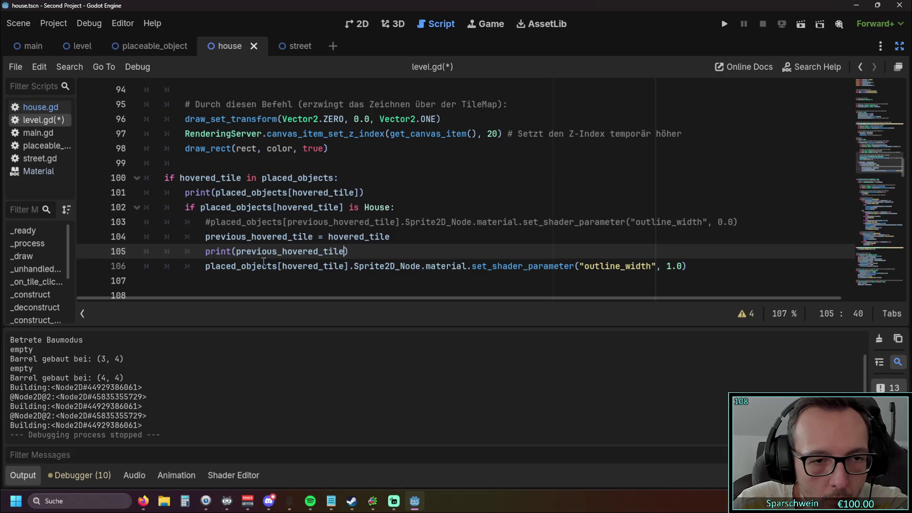
{"action": "left_click", "coordinate": [268, 283]}
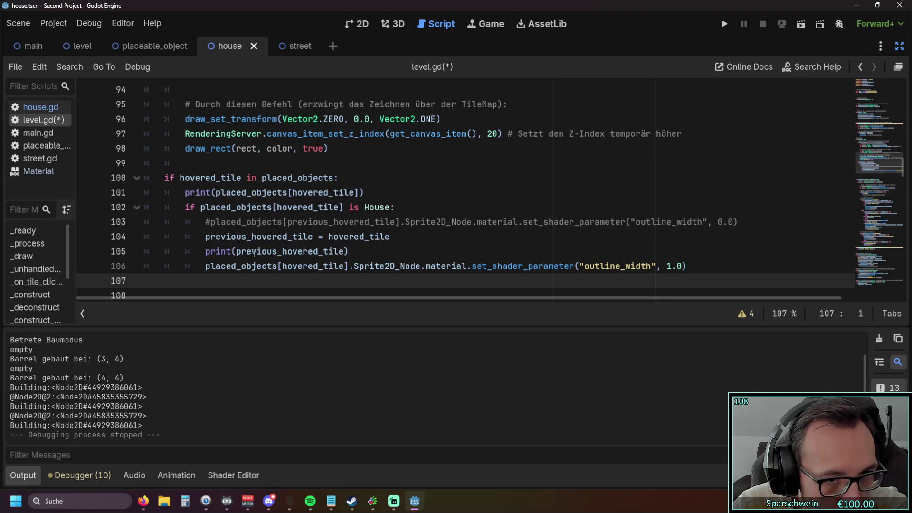
Add a "prev" label to the print call
{"action": "left_click", "coordinate": [239, 251]}
{"action": "type", "text": "\"h"}
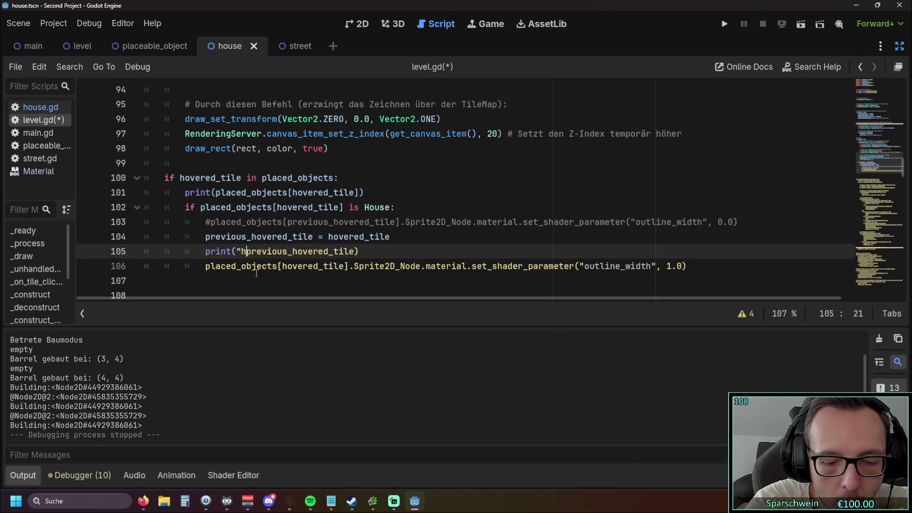
{"action": "key", "text": "BackSpace"}
{"action": "type", "text": "prev"}
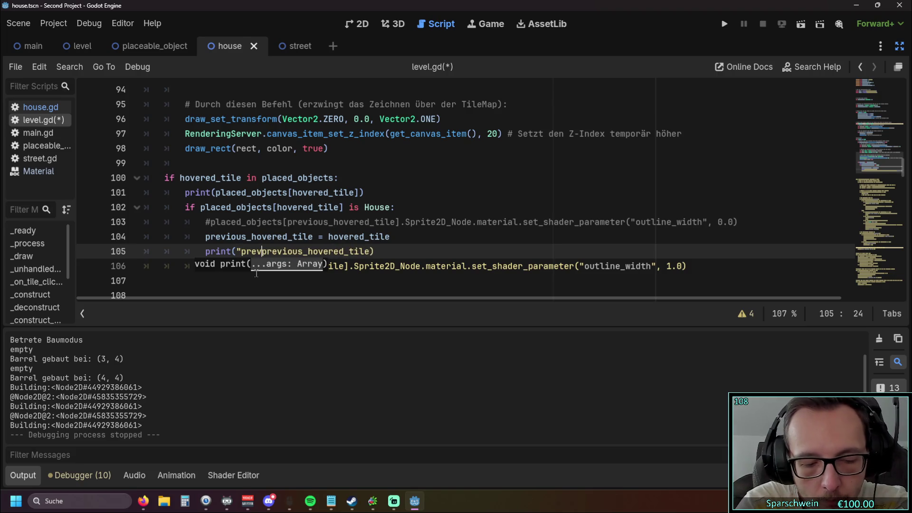
{"action": "type", "text": "\""}
{"action": "type", "text": ","}
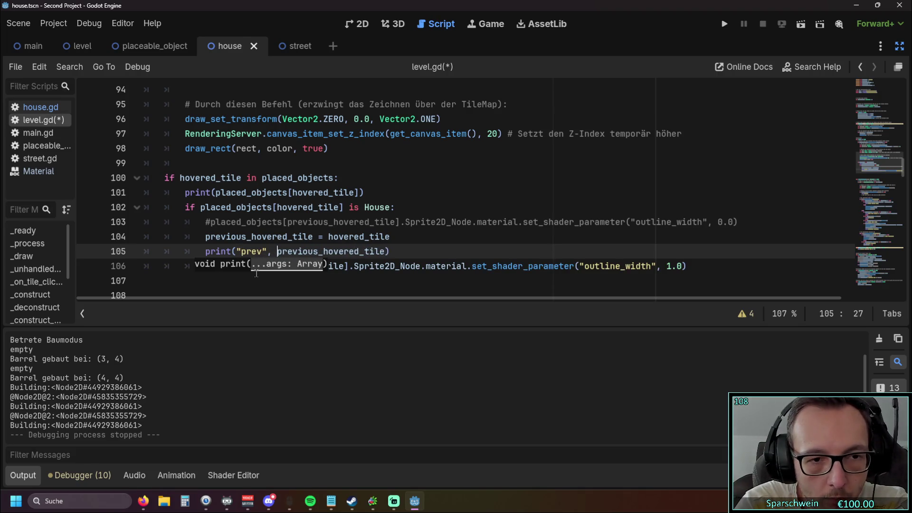
{"action": "key", "text": "Left"}
{"action": "key", "text": "BackSpace"}
{"action": "type", "text": ":"}
Insert a blank line above the print and fix the separator to print("prev", previous_hovered_tile)
{"action": "left_click", "coordinate": [394, 253]}
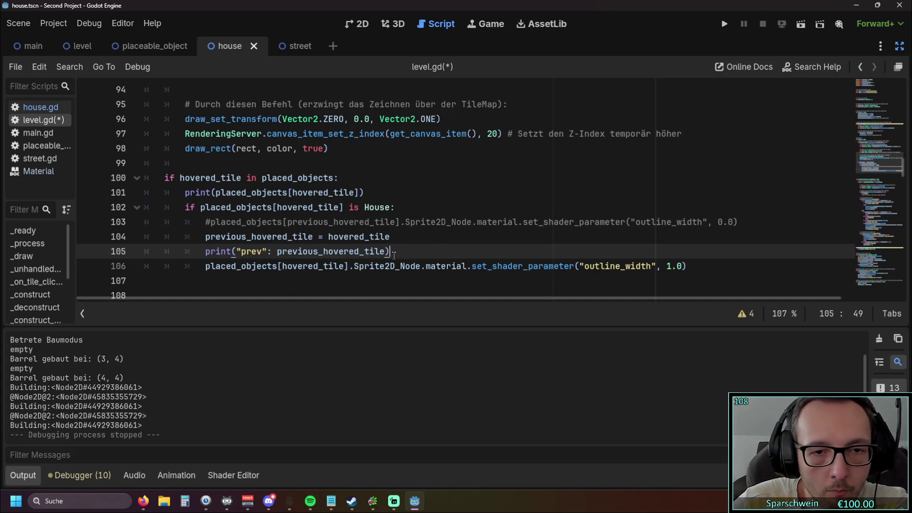
{"action": "left_click", "coordinate": [404, 236]}
{"action": "key", "text": "Return"}
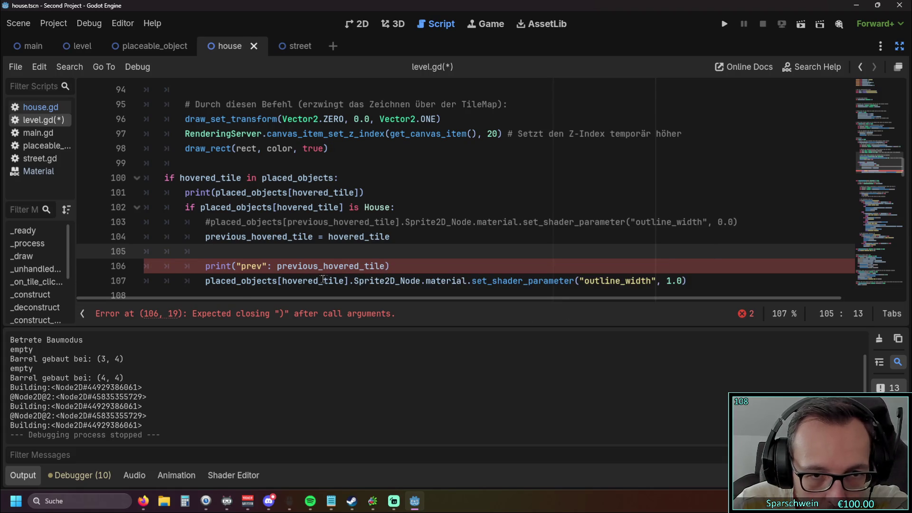
{"action": "left_click", "coordinate": [271, 266]}
{"action": "key", "text": "BackSpace"}
{"action": "type", "text": ","}
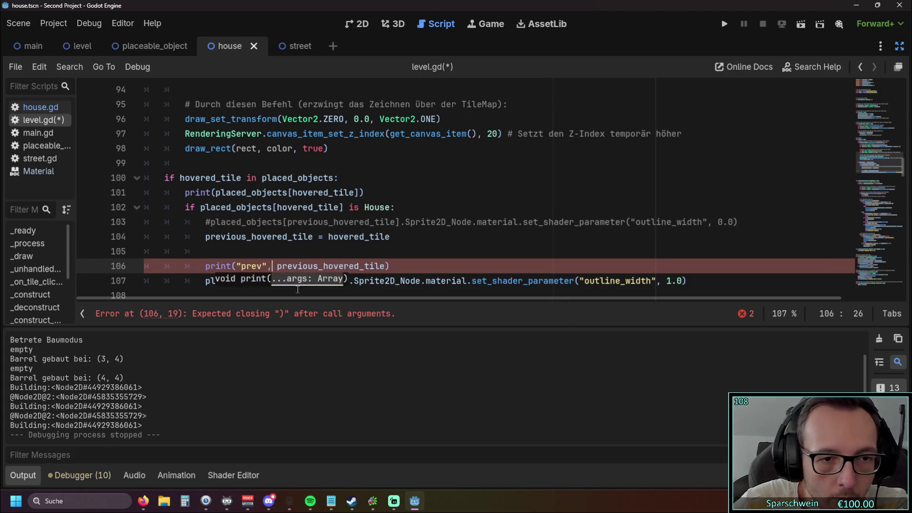
{"action": "left_click", "coordinate": [265, 249]}
Duplicate the print as print("hov", hovered_tile) and run the game
{"action": "left_click_drag", "start_coordinate": [205, 266], "coordinate": [389, 265]}
{"action": "key", "text": "ctrl+c"}
{"action": "left_click", "coordinate": [232, 251]}
{"action": "key", "text": "ctrl+v"}
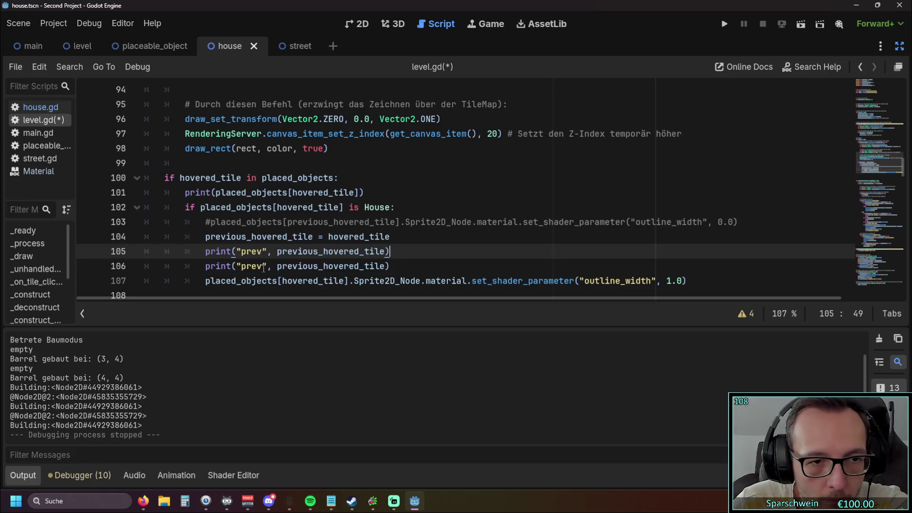
{"action": "left_click_drag", "start_coordinate": [277, 252], "coordinate": [385, 253]}
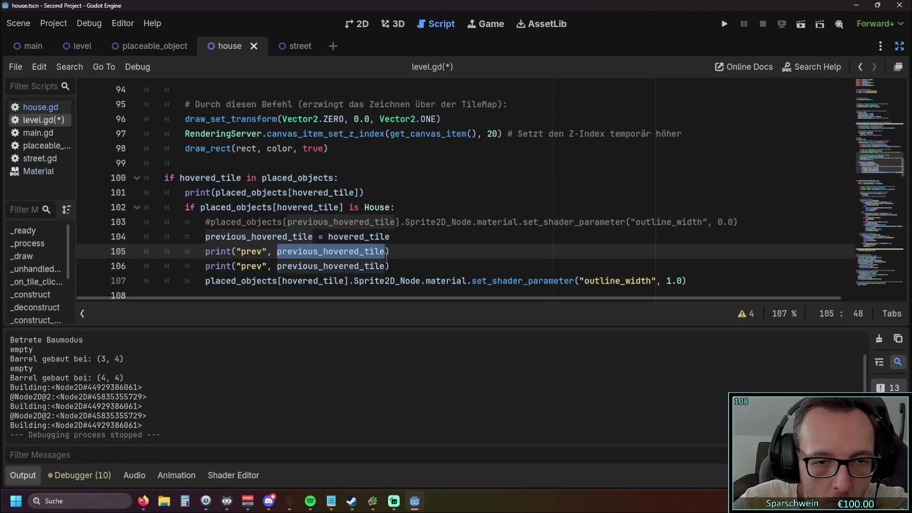
{"action": "type", "text": "hov"}
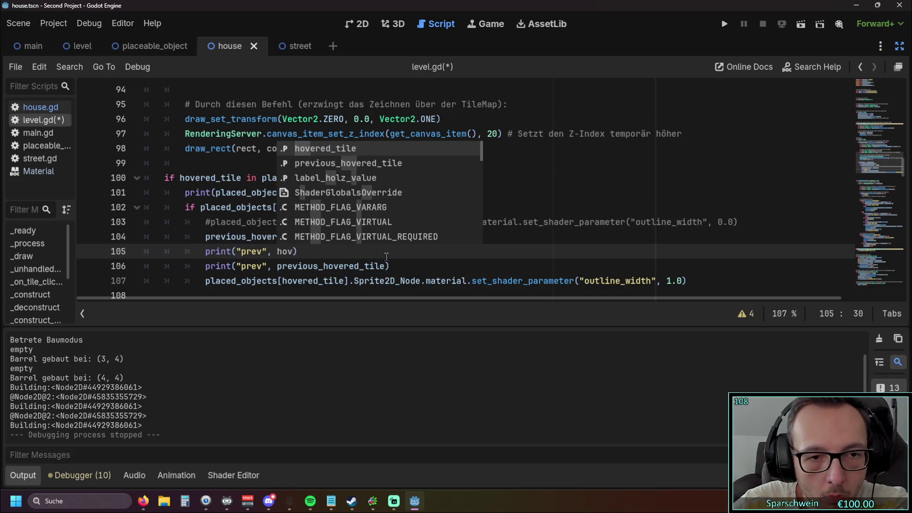
{"action": "left_click", "coordinate": [344, 147]}
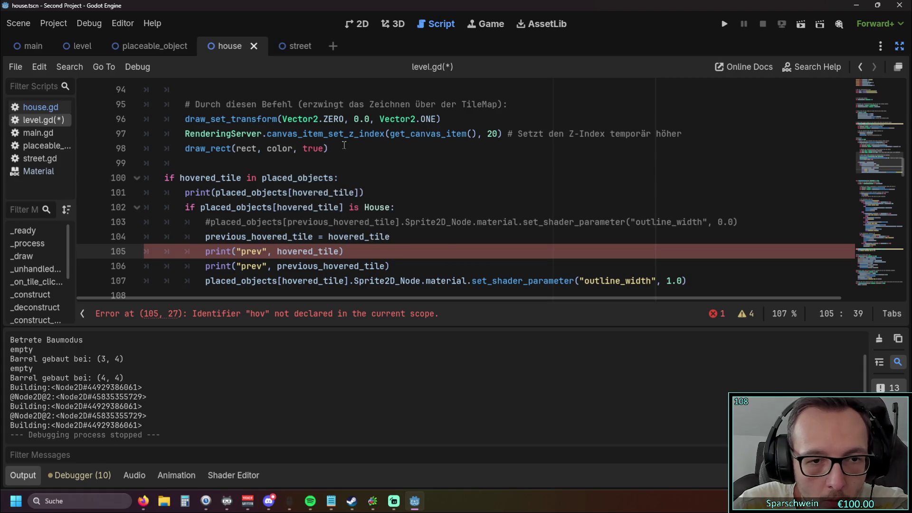
{"action": "double_click", "coordinate": [251, 251]}
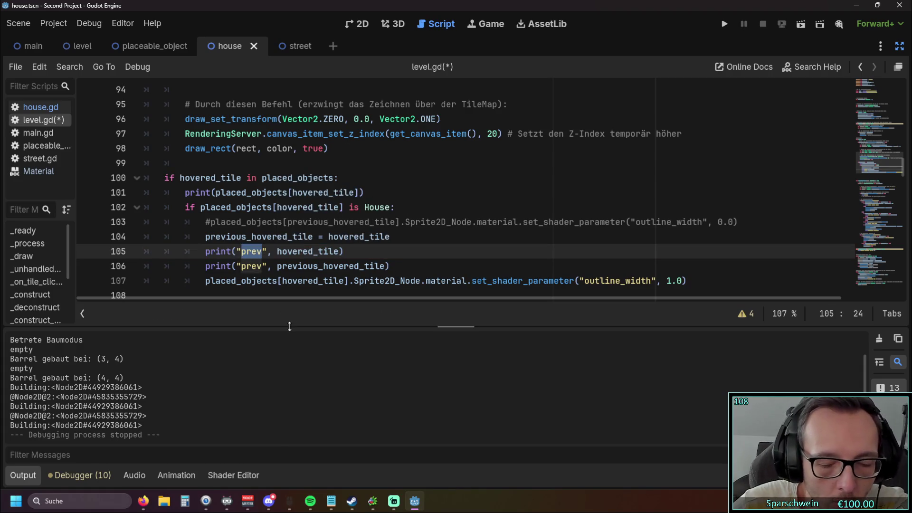
{"action": "type", "text": "hov"}
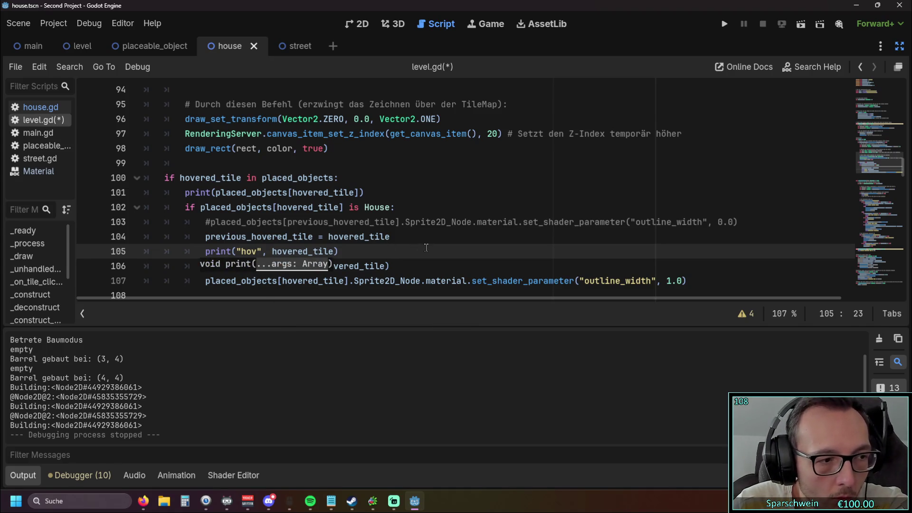
{"action": "left_click", "coordinate": [423, 246]}
{"action": "left_click", "coordinate": [723, 24]}
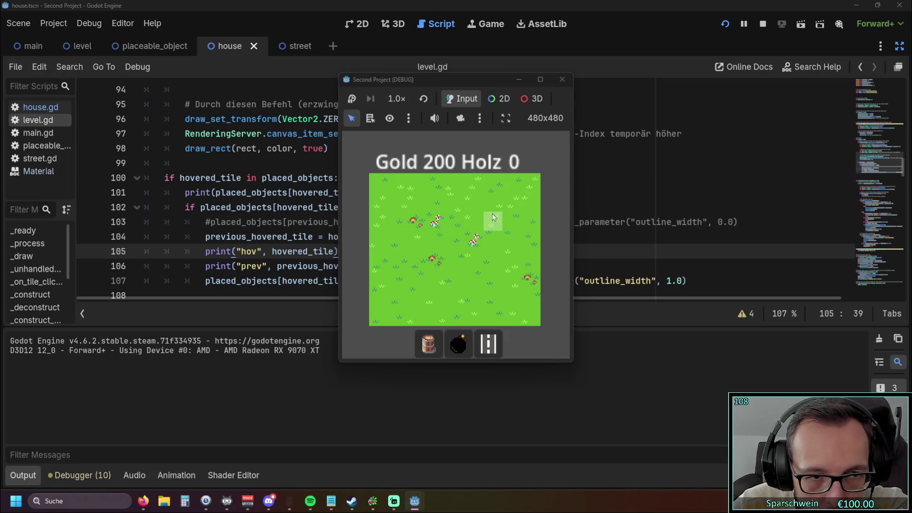
Place two adjacent barrels on the grass in the running game, then close it
{"action": "left_click", "coordinate": [428, 343]}
{"action": "left_click", "coordinate": [441, 243]}
{"action": "left_click", "coordinate": [457, 245]}
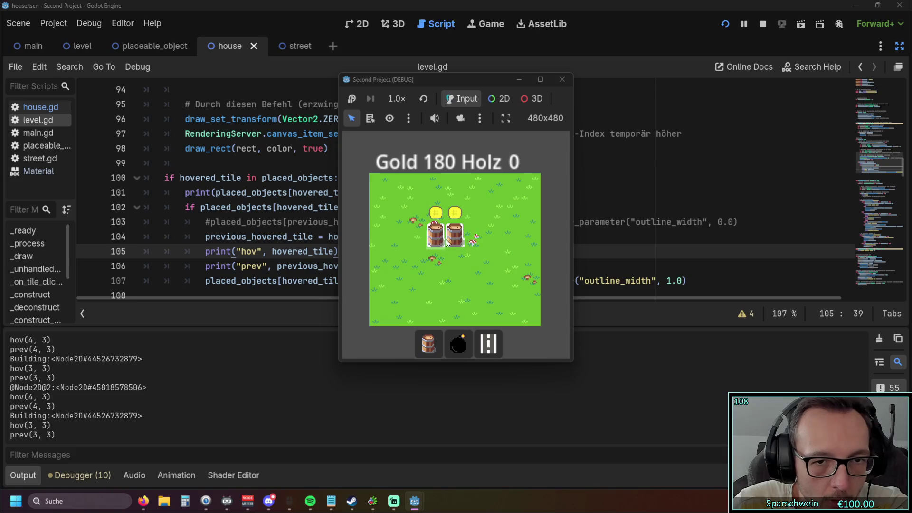
{"action": "left_click", "coordinate": [562, 79]}
Move the print("hov") line below commented line 103, fix its indentation, and rerun the game
{"action": "scroll", "coordinate": [427, 211], "scroll_direction": "down", "scroll_amount": 1}
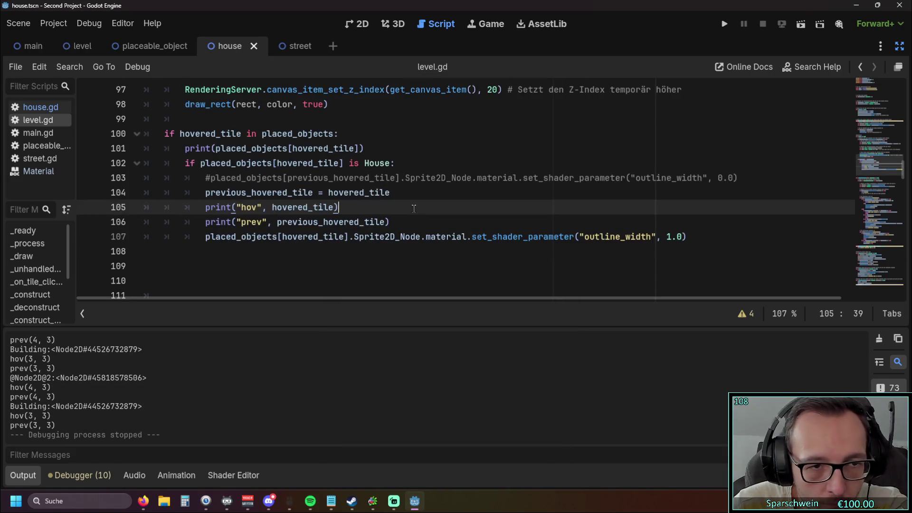
{"action": "left_click_drag", "start_coordinate": [351, 207], "coordinate": [147, 210]}
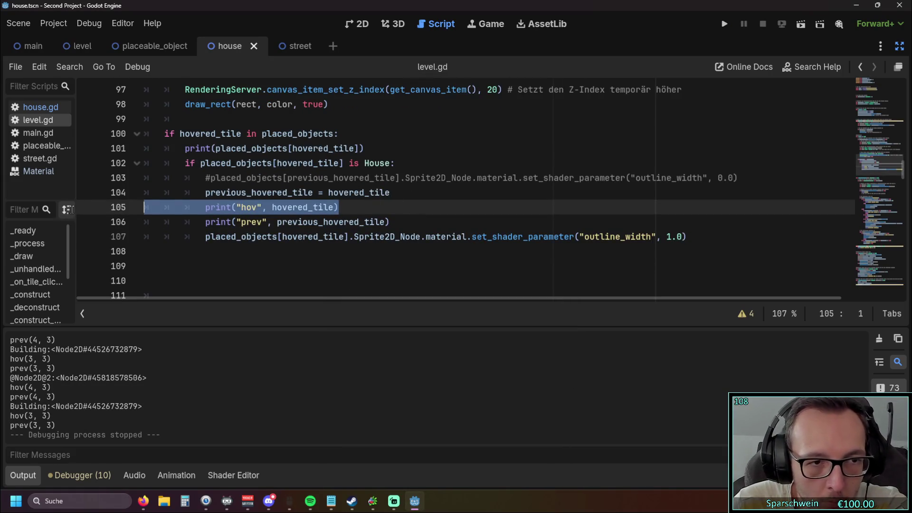
{"action": "key", "text": "ctrl+x"}
{"action": "left_click", "coordinate": [743, 178]}
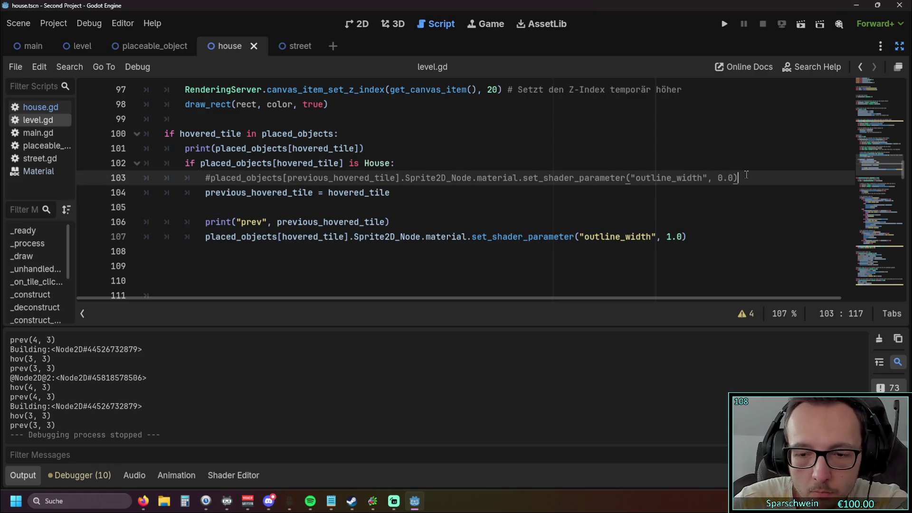
{"action": "key", "text": "Return"}
{"action": "key", "text": "ctrl+v"}
{"action": "key", "text": "Home"}
{"action": "key", "text": "BackSpace"}
{"action": "key", "text": "BackSpace"}
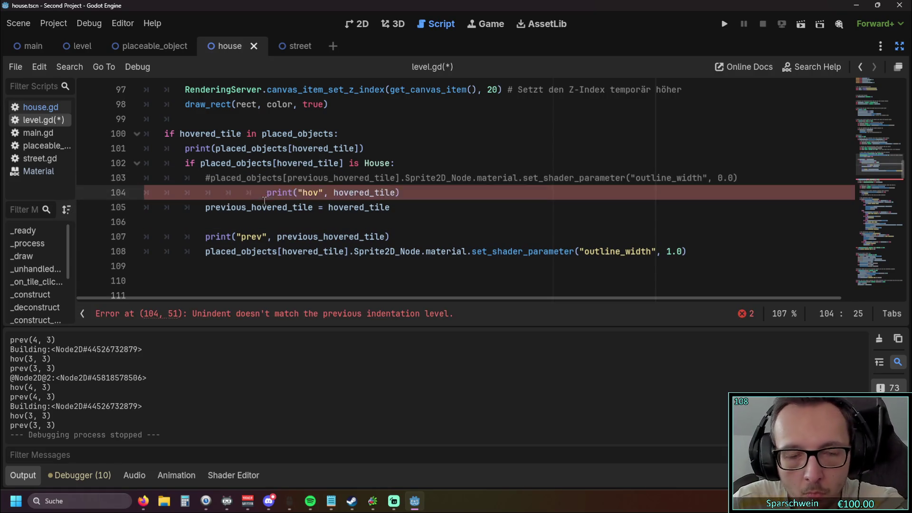
{"action": "left_click", "coordinate": [197, 220]}
{"action": "key", "text": "BackSpace"}
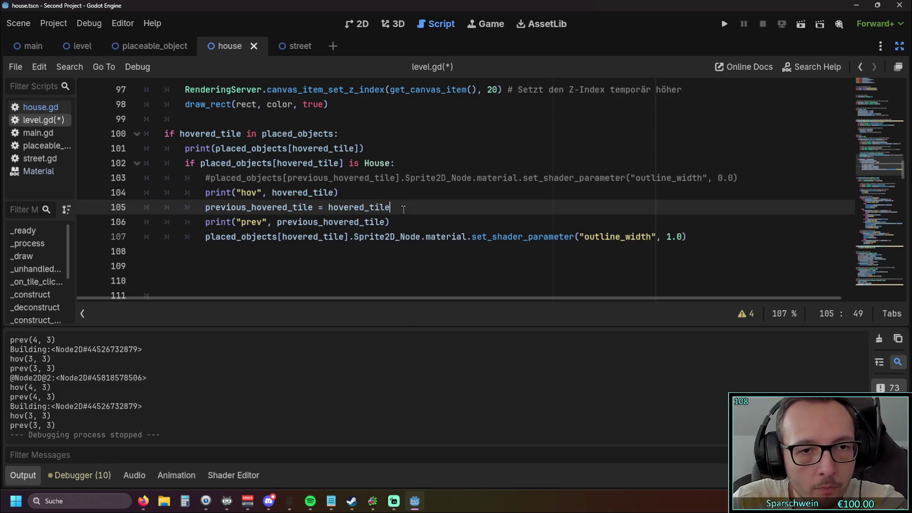
{"action": "left_click", "coordinate": [724, 23]}
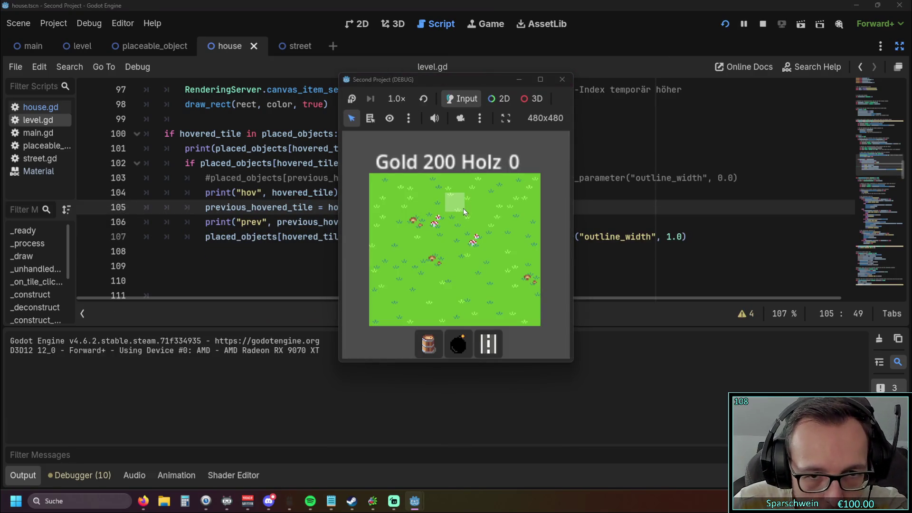
Place barrels at tiles (3,3) and (2,3), then close the game
{"action": "left_click", "coordinate": [428, 344]}
{"action": "left_click", "coordinate": [431, 245]}
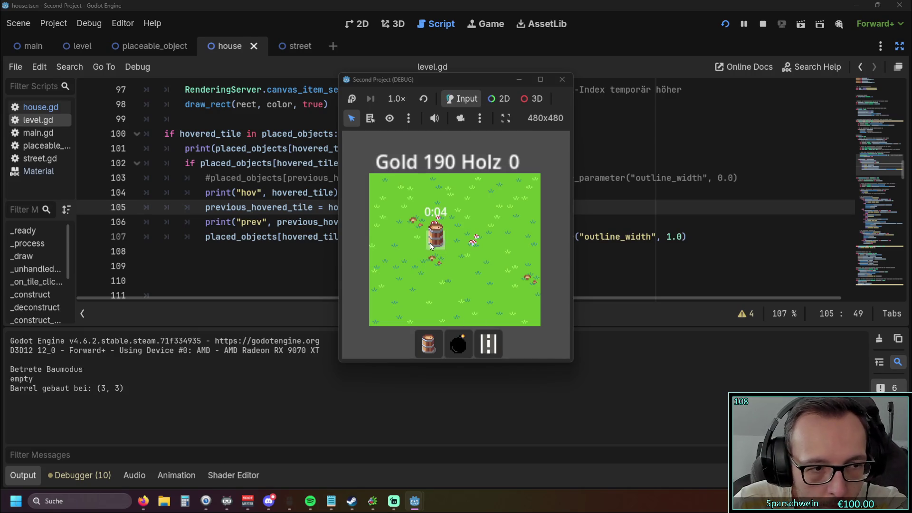
{"action": "left_click", "coordinate": [415, 243]}
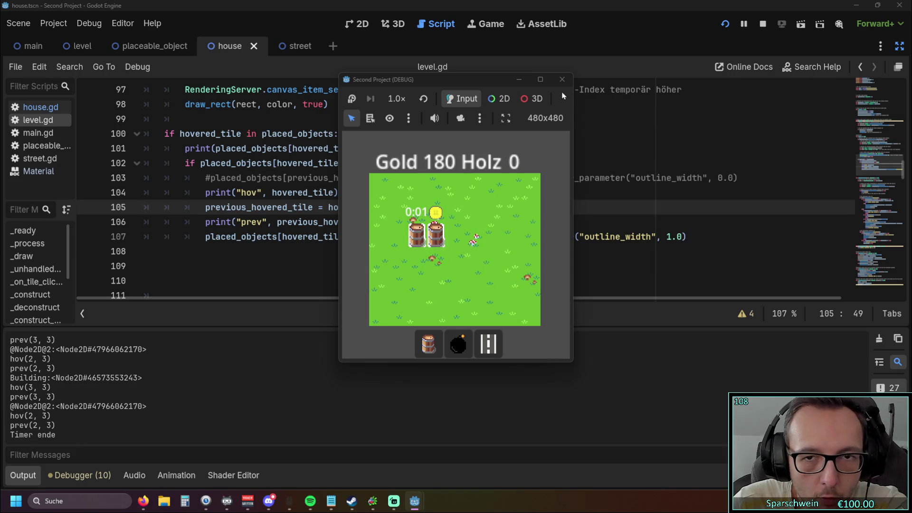
{"action": "left_click", "coordinate": [561, 80]}
Move the print("prev") line below commented line 103 and fix its indentation
{"action": "mouse_move", "coordinate": [288, 231]}
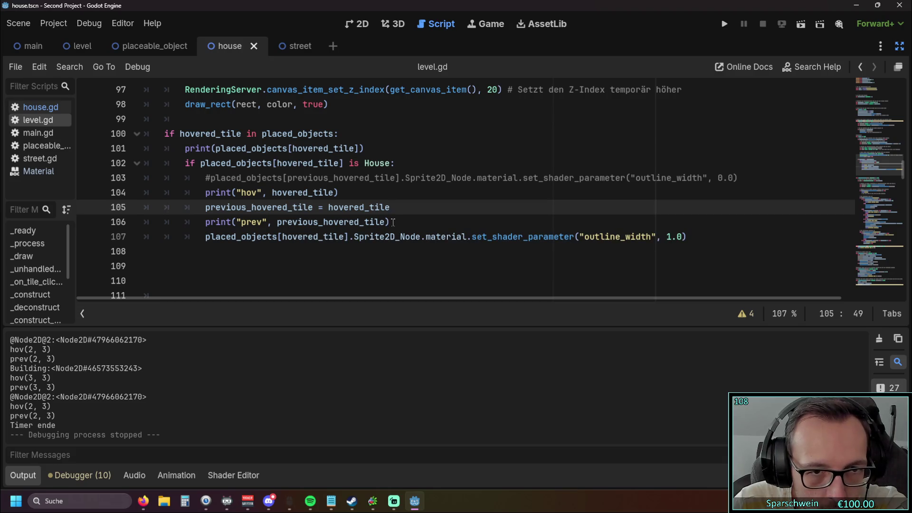
{"action": "left_click_drag", "start_coordinate": [390, 222], "coordinate": [144, 222]}
{"action": "key", "text": "ctrl+x"}
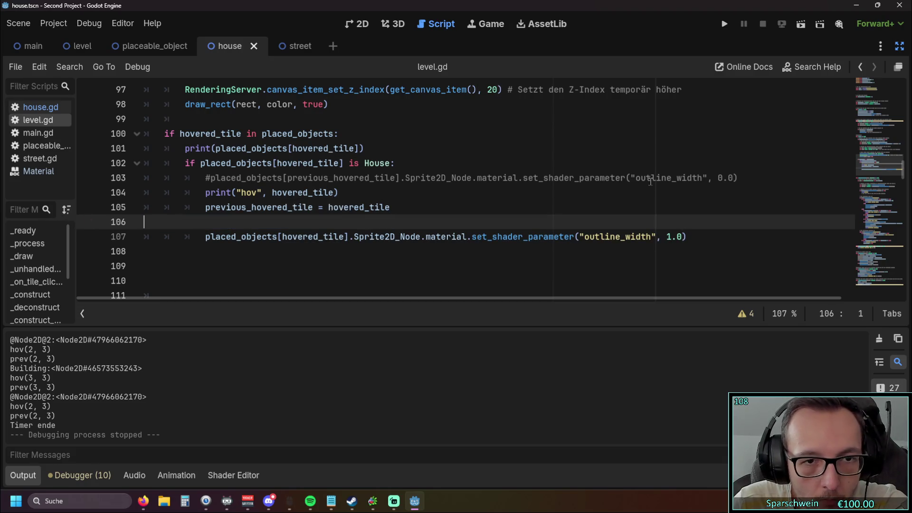
{"action": "left_click", "coordinate": [747, 177]}
{"action": "key", "text": "Return"}
{"action": "key", "text": "ctrl+v"}
{"action": "key", "text": "Home"}
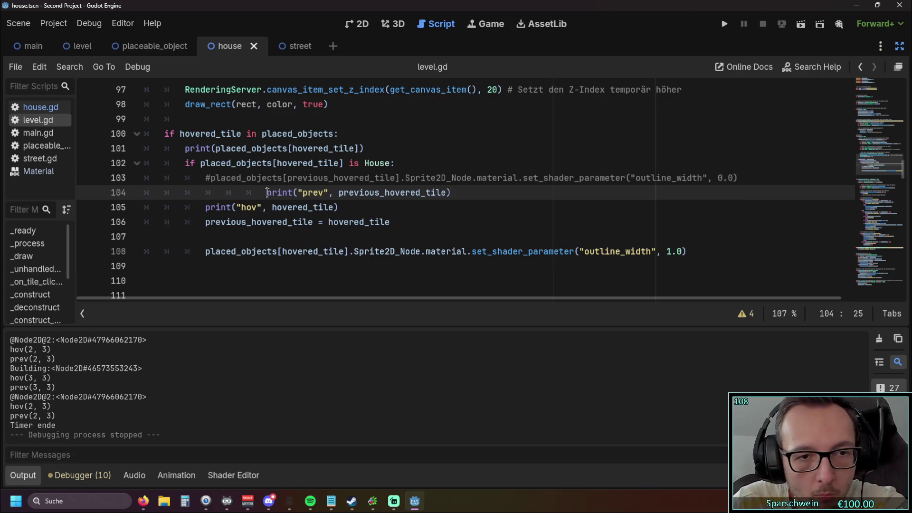
{"action": "key", "text": "BackSpace"}
{"action": "key", "text": "BackSpace"}
{"action": "key", "text": "BackSpace"}
Move print("hov") below the previous_hovered_tile assignment, remove the blank line, and run
{"action": "left_click_drag", "start_coordinate": [341, 209], "coordinate": [143, 207]}
{"action": "key", "text": "ctrl+x"}
{"action": "left_click", "coordinate": [193, 236]}
{"action": "key", "text": "ctrl+v"}
{"action": "left_click", "coordinate": [219, 207]}
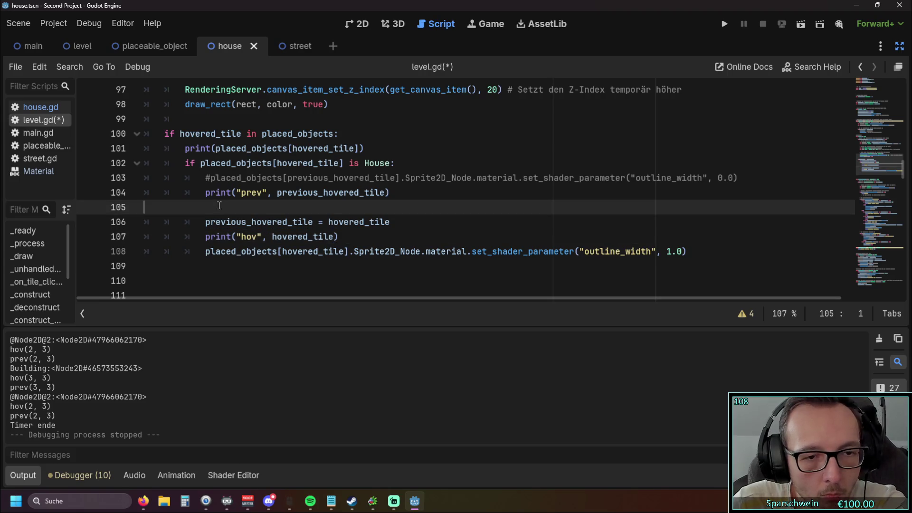
{"action": "key", "text": "BackSpace"}
{"action": "left_click", "coordinate": [724, 24]}
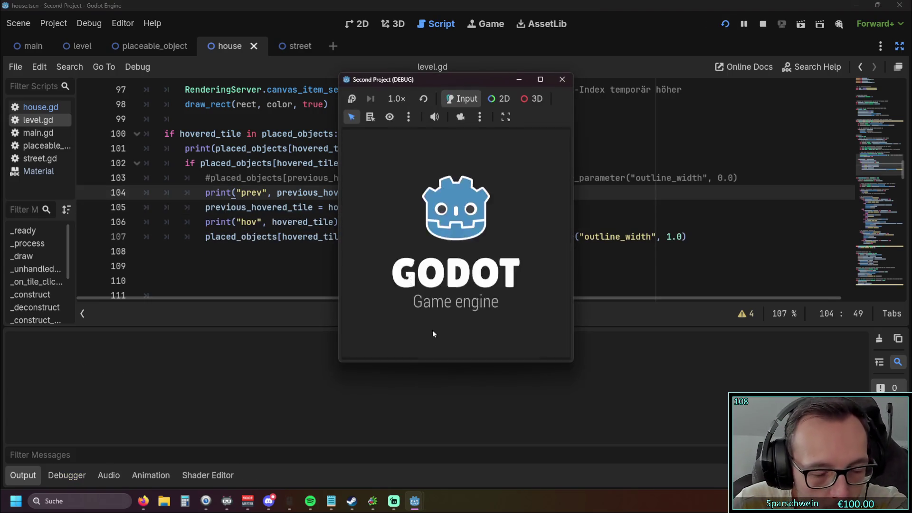
Place barrels at tiles (3,3) and (4,3), hover them to log prev/hov, then close the game
{"action": "left_click", "coordinate": [428, 343]}
{"action": "left_click", "coordinate": [437, 237]}
{"action": "left_click", "coordinate": [452, 239]}
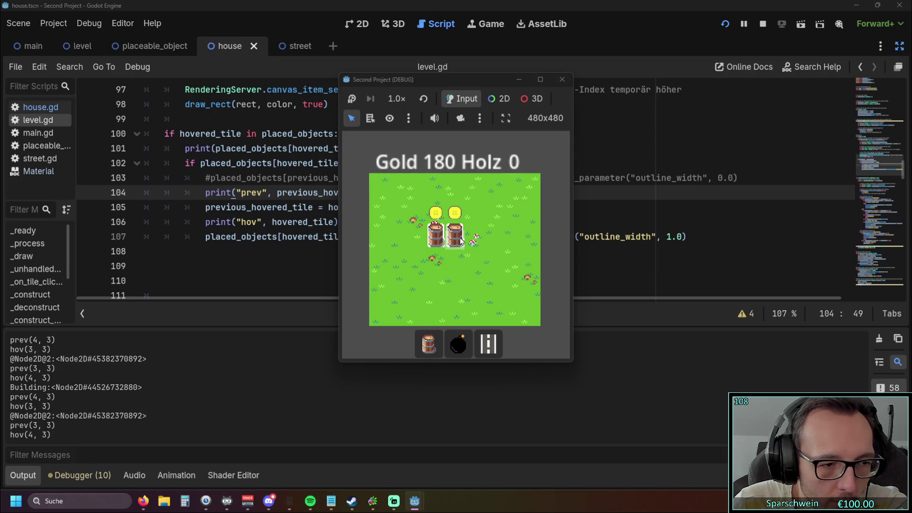
{"action": "left_click", "coordinate": [561, 79]}
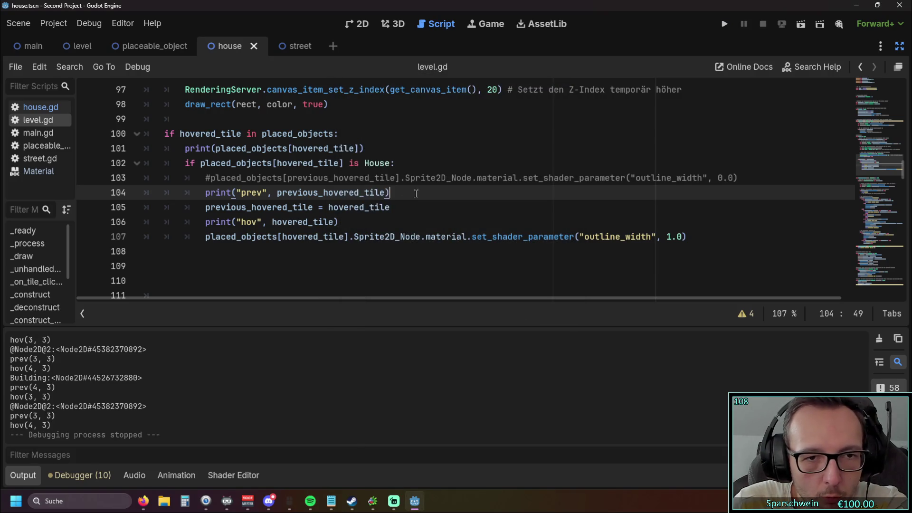
Uncomment the line 103 outline_width = 0.0 reset, then save and run the game
{"action": "left_click", "coordinate": [370, 192]}
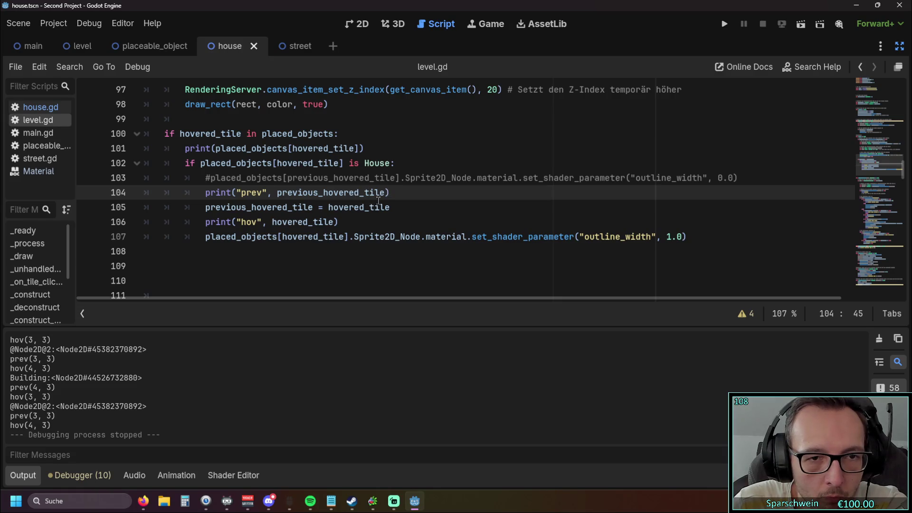
{"action": "left_click", "coordinate": [212, 178]}
{"action": "key", "text": "BackSpace"}
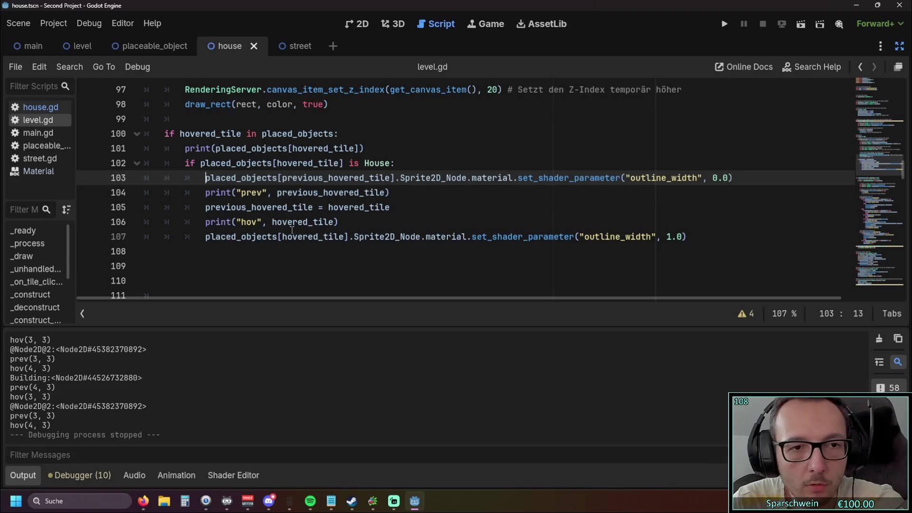
{"action": "left_click_drag", "start_coordinate": [283, 178], "coordinate": [385, 178]}
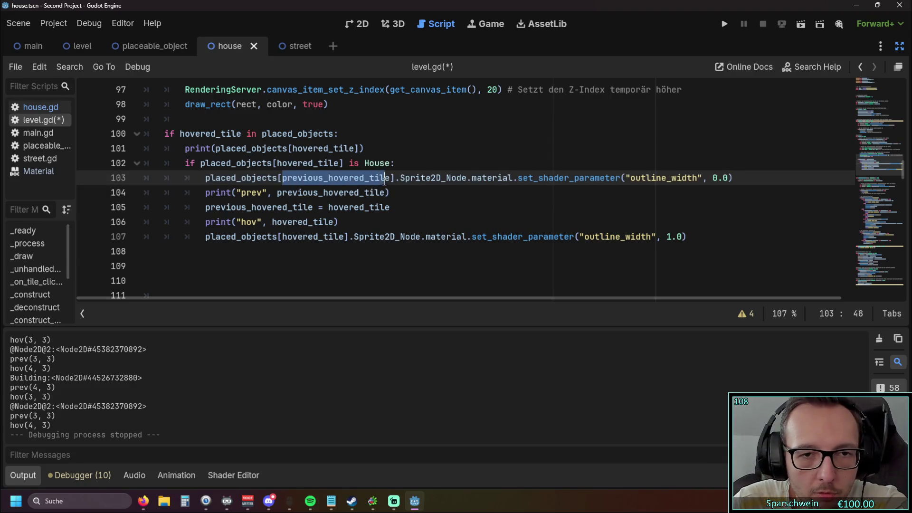
{"action": "left_click", "coordinate": [426, 207]}
{"action": "scroll", "coordinate": [537, 183], "scroll_direction": "up", "scroll_amount": 1}
{"action": "scroll", "coordinate": [504, 184], "scroll_direction": "down", "scroll_amount": 1}
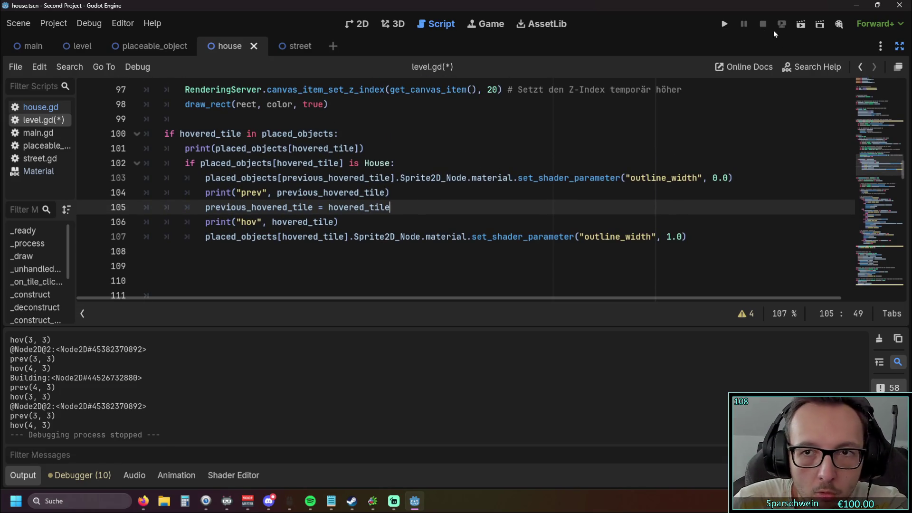
{"action": "left_click", "coordinate": [725, 24]}
Place barrels at tiles (3,3) and (4,3) with the barrel build tool
{"action": "left_click", "coordinate": [428, 344]}
{"action": "left_click", "coordinate": [437, 248]}
{"action": "left_click", "coordinate": [449, 240]}
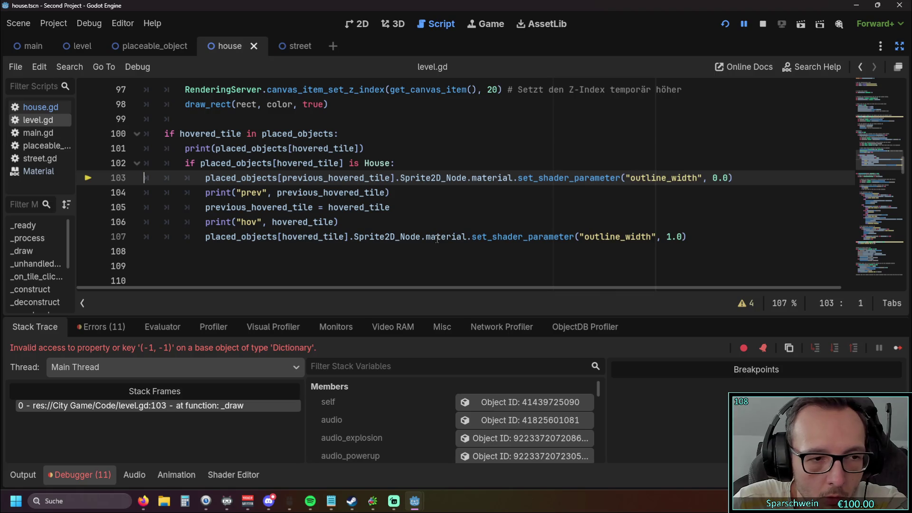
{"action": "scroll", "coordinate": [430, 237], "scroll_direction": "up", "scroll_amount": 1}
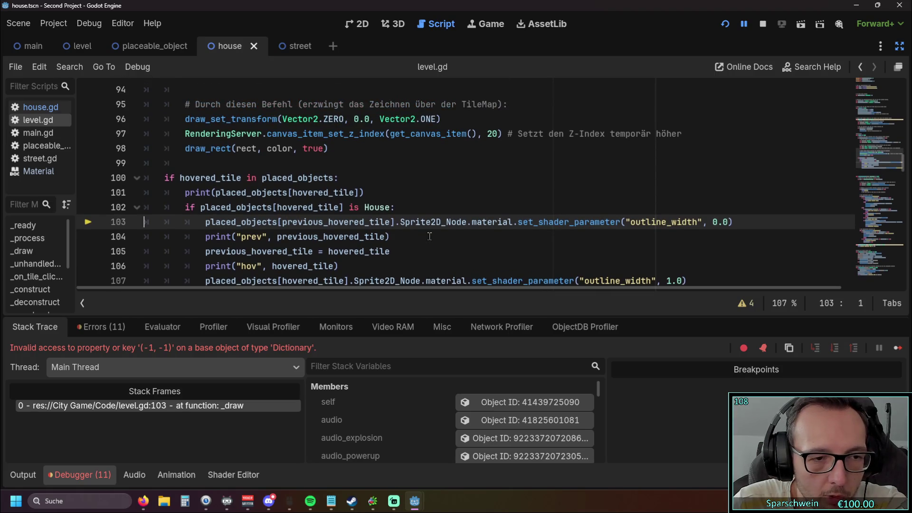
{"action": "scroll", "coordinate": [426, 234], "scroll_direction": "down", "scroll_amount": 1}
{"action": "scroll", "coordinate": [424, 232], "scroll_direction": "up", "scroll_amount": 1}
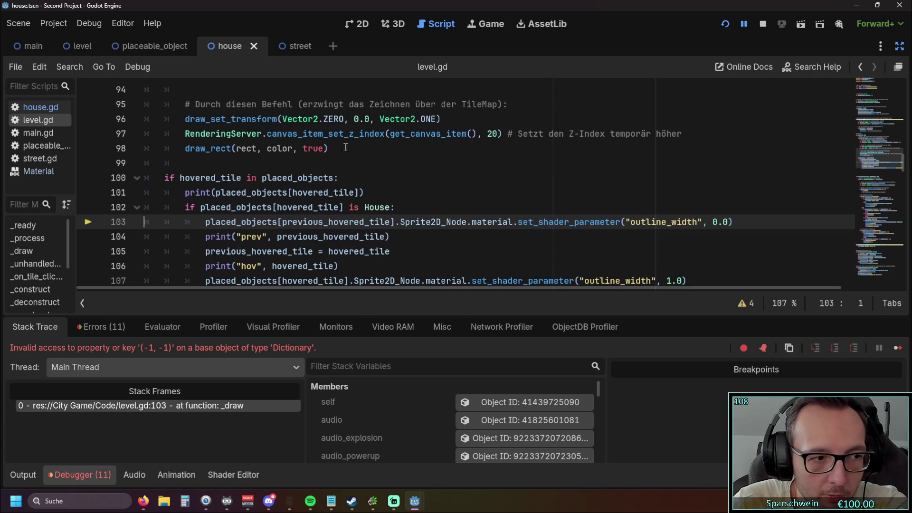
{"action": "scroll", "coordinate": [339, 200], "scroll_direction": "down", "scroll_amount": 1}
{"action": "scroll", "coordinate": [339, 200], "scroll_direction": "up", "scroll_amount": 1}
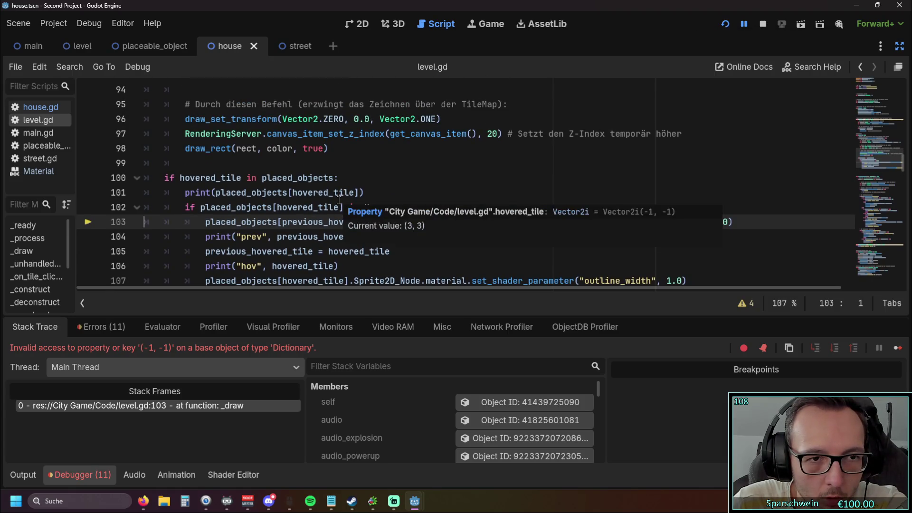
{"action": "scroll", "coordinate": [339, 200], "scroll_direction": "up", "scroll_amount": 15}
{"action": "scroll", "coordinate": [334, 200], "scroll_direction": "down", "scroll_amount": 1}
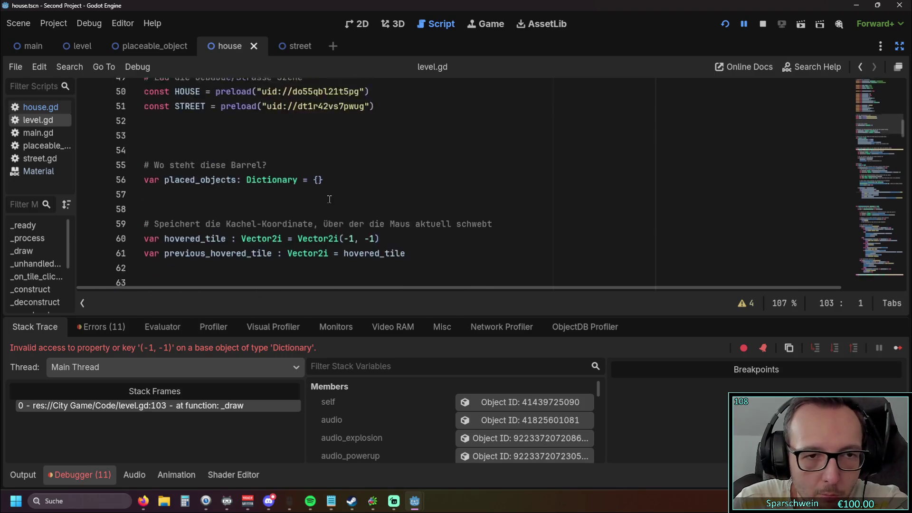
{"action": "scroll", "coordinate": [323, 197], "scroll_direction": "up", "scroll_amount": 2}
{"action": "scroll", "coordinate": [309, 194], "scroll_direction": "down", "scroll_amount": 1}
{"action": "scroll", "coordinate": [307, 195], "scroll_direction": "up", "scroll_amount": 3}
{"action": "scroll", "coordinate": [307, 194], "scroll_direction": "down", "scroll_amount": 4}
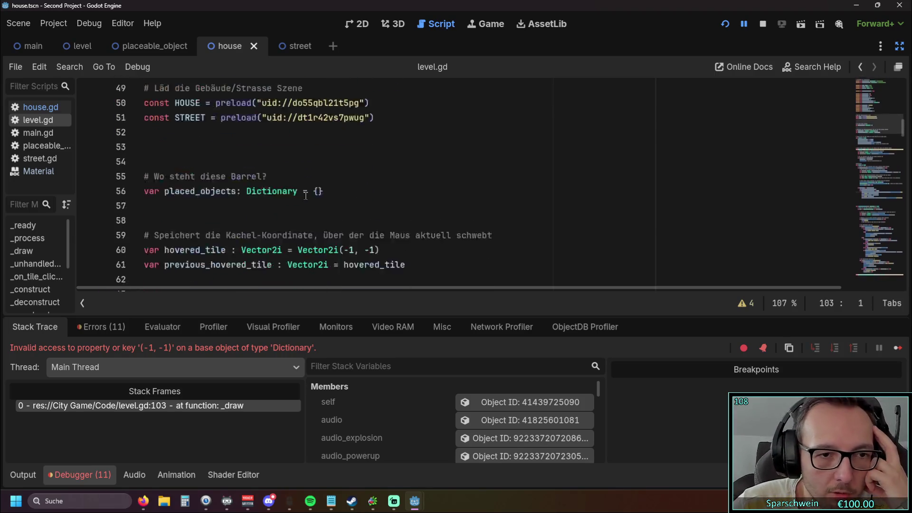
{"action": "scroll", "coordinate": [296, 188], "scroll_direction": "down", "scroll_amount": 1}
{"action": "scroll", "coordinate": [295, 189], "scroll_direction": "down", "scroll_amount": 2}
{"action": "scroll", "coordinate": [295, 188], "scroll_direction": "up", "scroll_amount": 2}
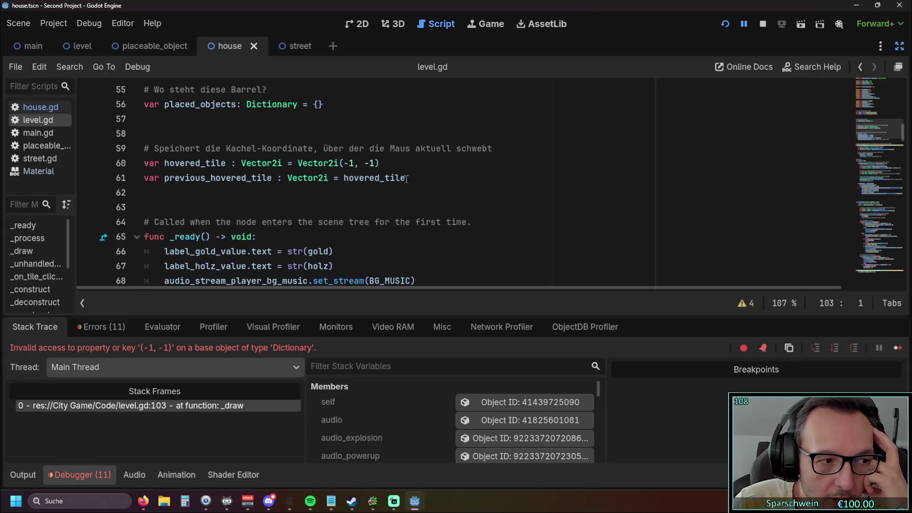
{"action": "mouse_move", "coordinate": [405, 179]}
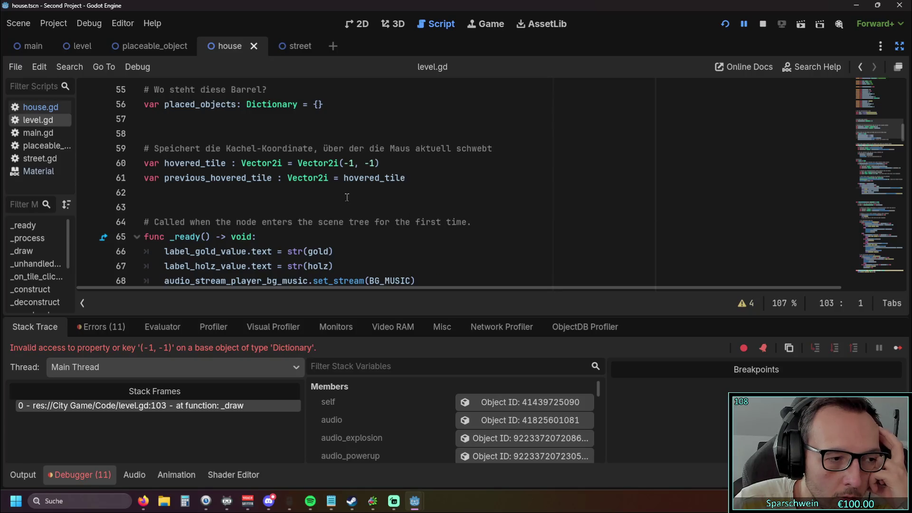
{"action": "scroll", "coordinate": [346, 197], "scroll_direction": "down", "scroll_amount": 15}
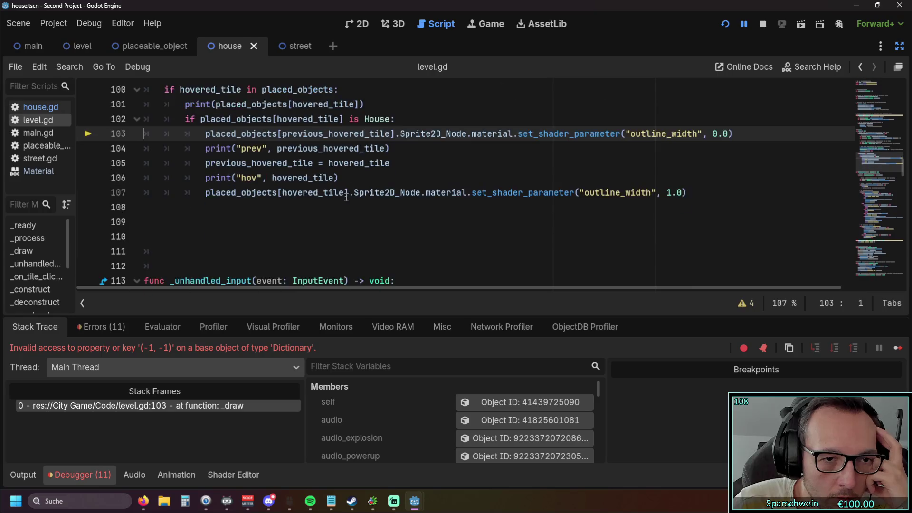
{"action": "scroll", "coordinate": [346, 197], "scroll_direction": "up", "scroll_amount": 1}
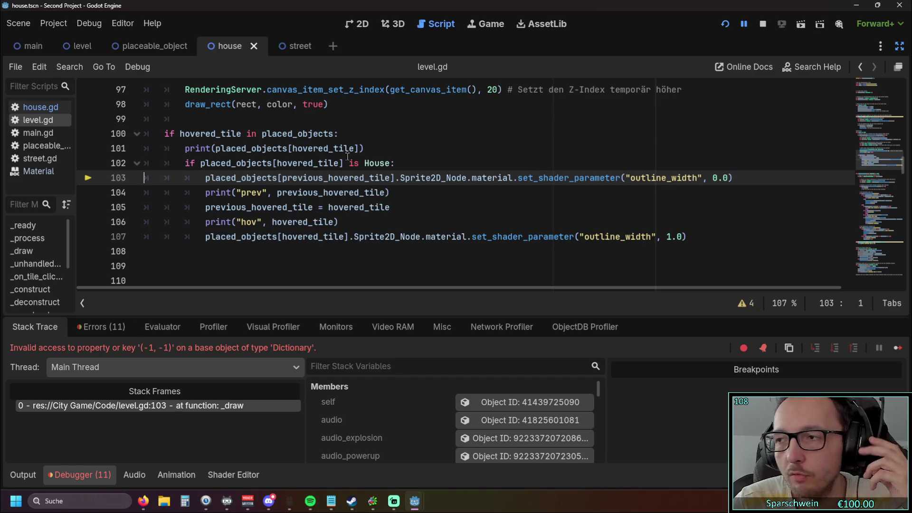
{"action": "scroll", "coordinate": [347, 157], "scroll_direction": "up", "scroll_amount": 15}
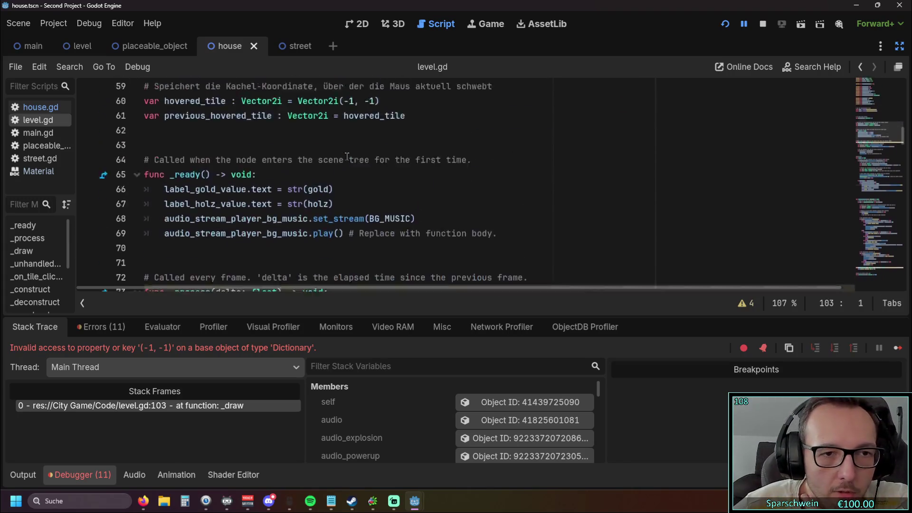
{"action": "scroll", "coordinate": [346, 157], "scroll_direction": "down", "scroll_amount": 3}
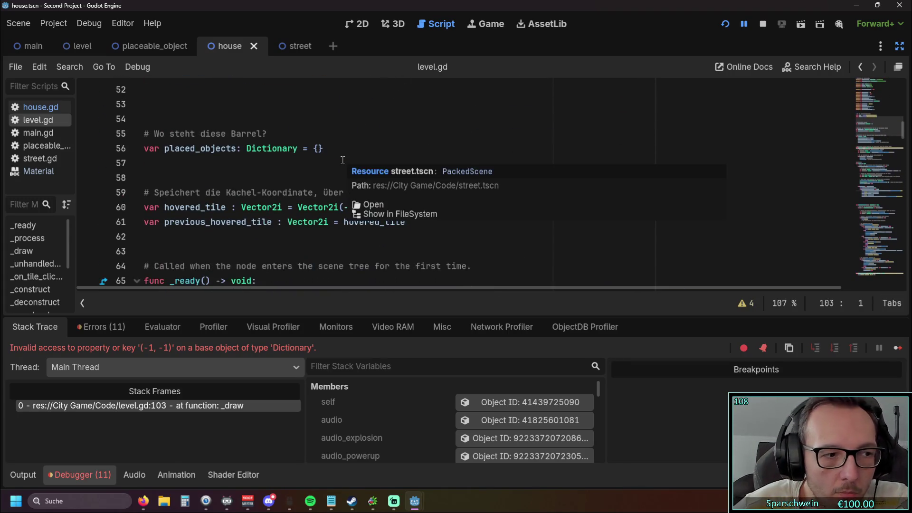
{"action": "scroll", "coordinate": [343, 160], "scroll_direction": "down", "scroll_amount": 13}
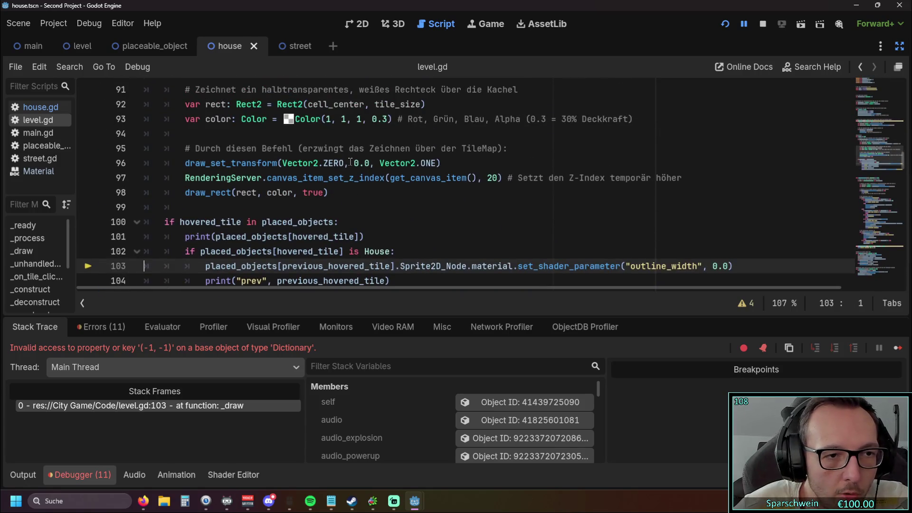
{"action": "scroll", "coordinate": [346, 165], "scroll_direction": "down", "scroll_amount": 1}
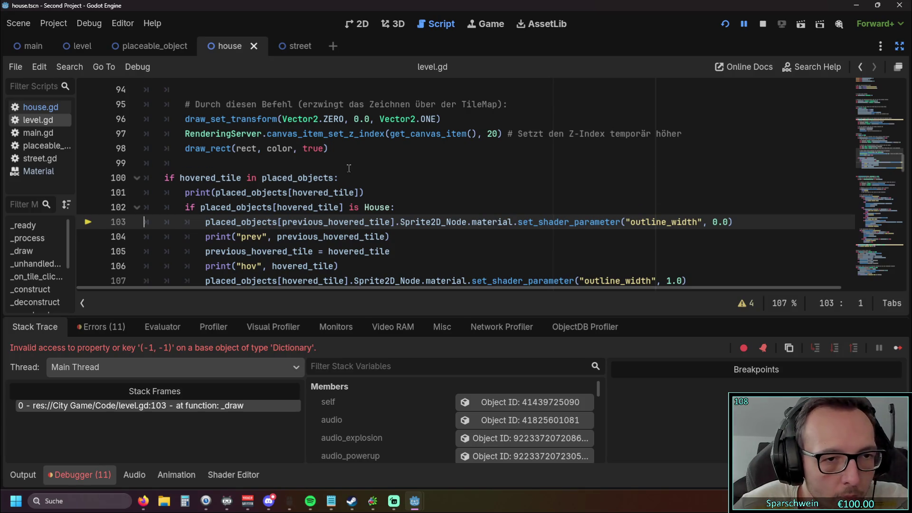
{"action": "scroll", "coordinate": [347, 167], "scroll_direction": "down", "scroll_amount": 1}
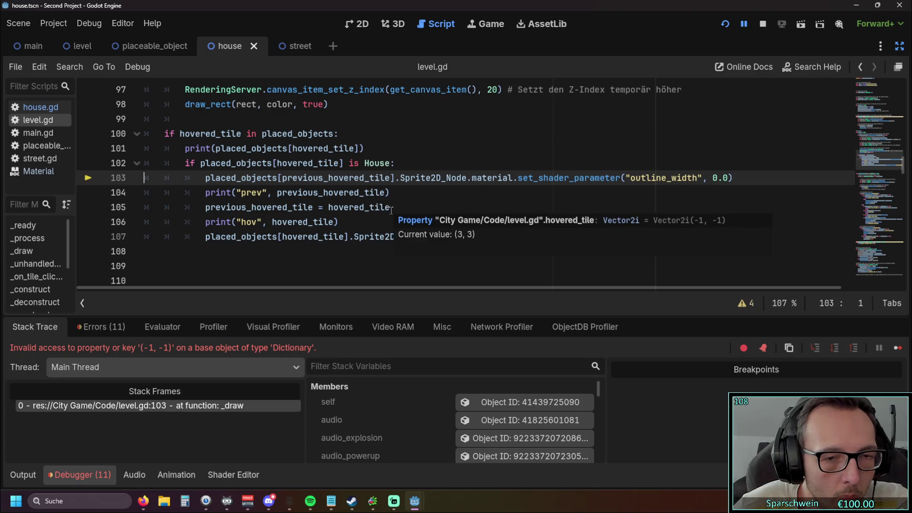
{"action": "mouse_move", "coordinate": [389, 206]}
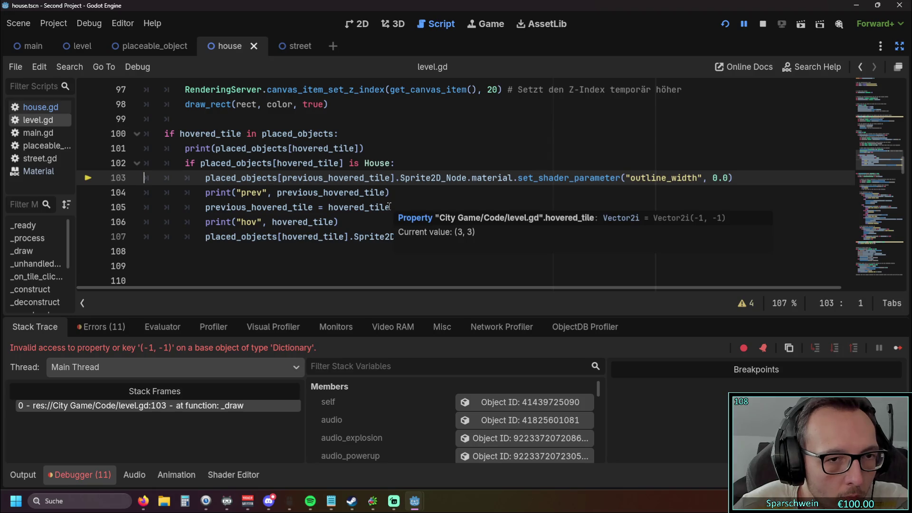
{"action": "left_click_drag", "start_coordinate": [390, 207], "coordinate": [207, 208]}
{"action": "key", "text": "ctrl+c"}
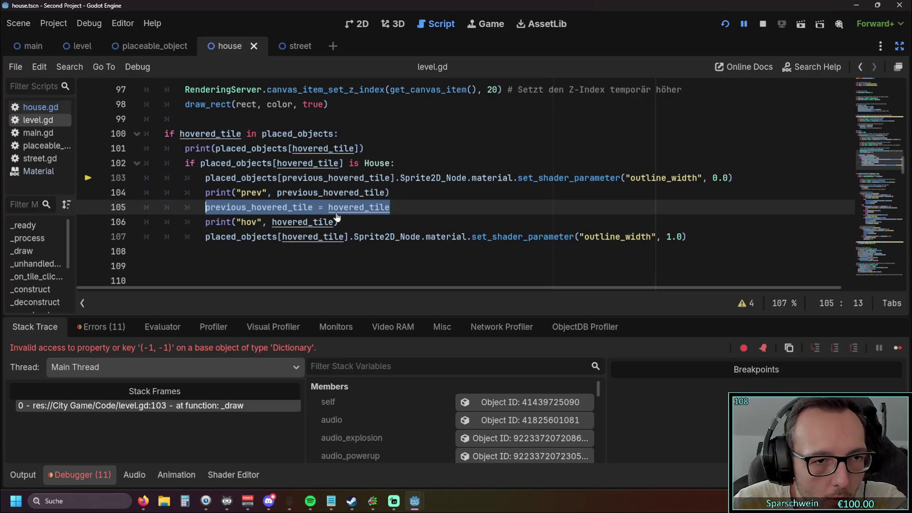
Paste previous_hovered_tile = hovered_tile onto line 99 after draw_rect, indented with a blank line, and run
{"action": "key", "text": "BackSpace"}
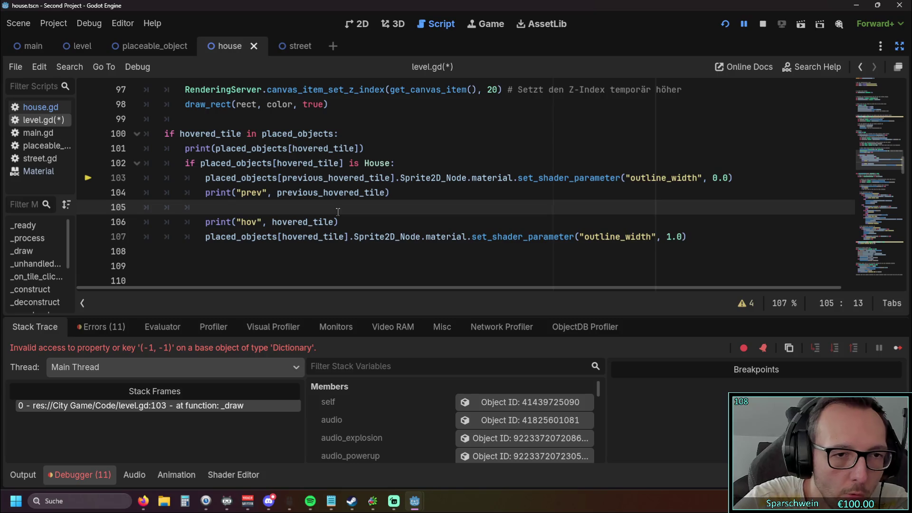
{"action": "left_click", "coordinate": [231, 123]}
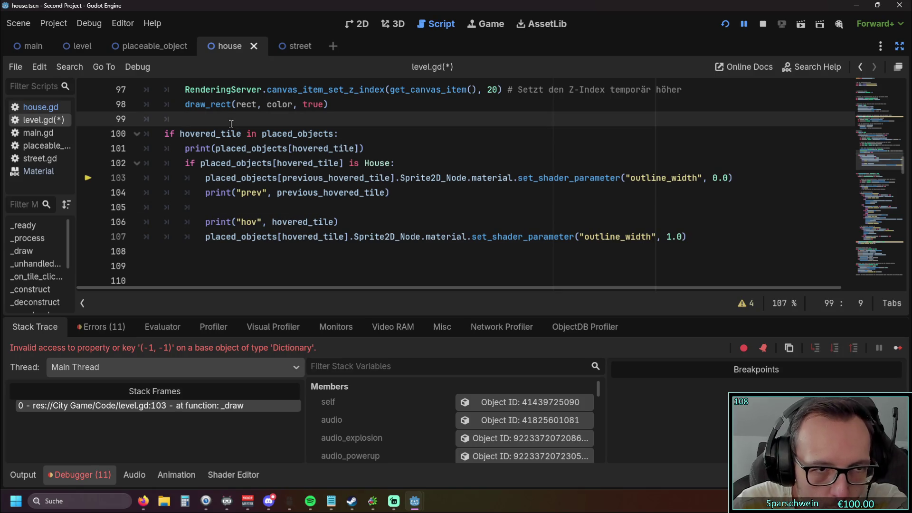
{"action": "key", "text": "ctrl+v"}
{"action": "scroll", "coordinate": [215, 120], "scroll_direction": "up", "scroll_amount": 1}
{"action": "left_click", "coordinate": [165, 163]}
{"action": "key", "text": "Tab"}
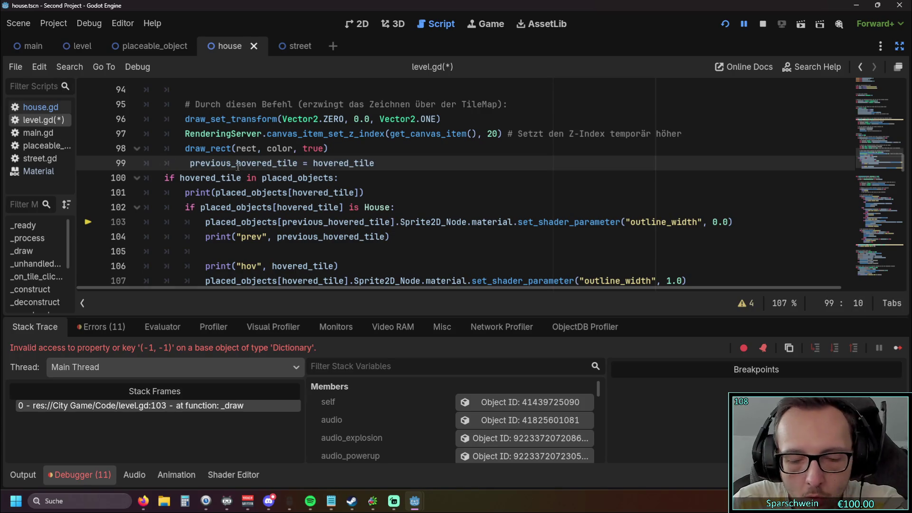
{"action": "key", "text": "Return"}
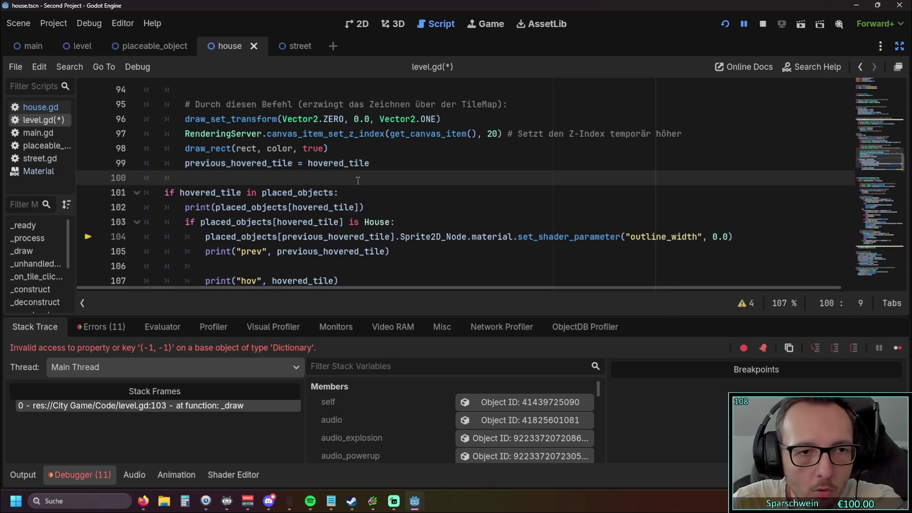
{"action": "scroll", "coordinate": [294, 204], "scroll_direction": "down", "scroll_amount": 2}
{"action": "scroll", "coordinate": [237, 214], "scroll_direction": "up", "scroll_amount": 1}
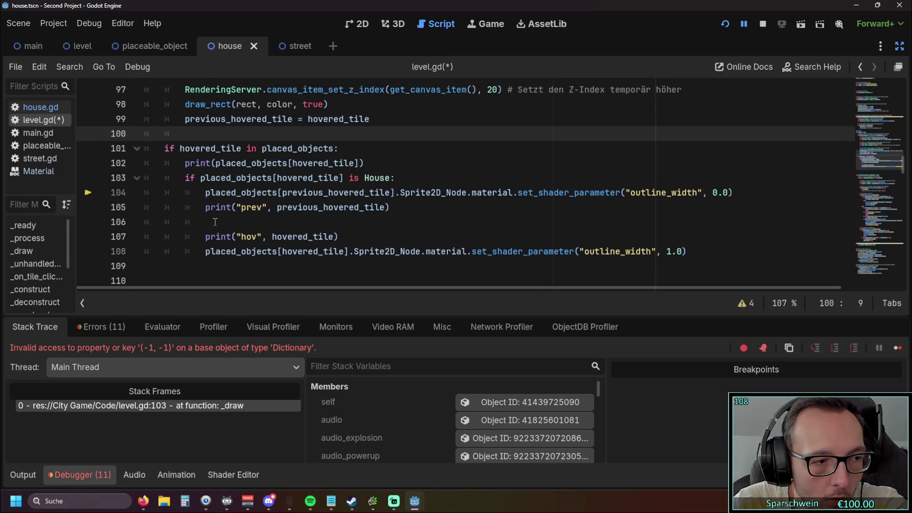
{"action": "scroll", "coordinate": [215, 222], "scroll_direction": "up", "scroll_amount": 1}
{"action": "scroll", "coordinate": [213, 221], "scroll_direction": "down", "scroll_amount": 1}
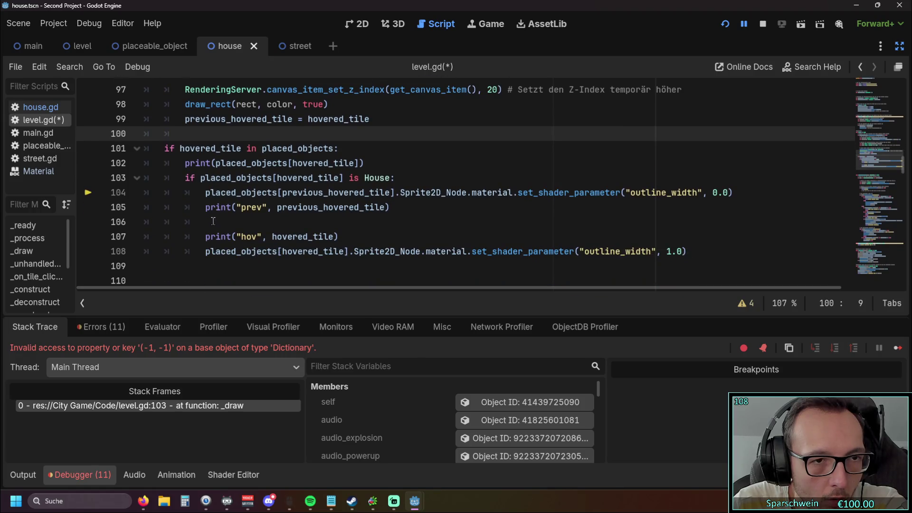
{"action": "left_click", "coordinate": [724, 23]}
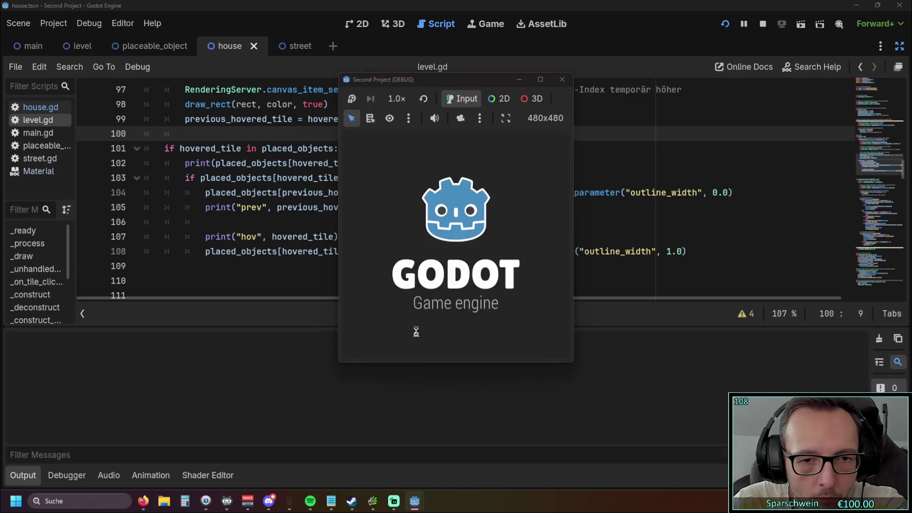
Build barrels on tiles (3,3) and (4,3), close the game, and go to line 105's end
{"action": "left_click", "coordinate": [455, 240]}
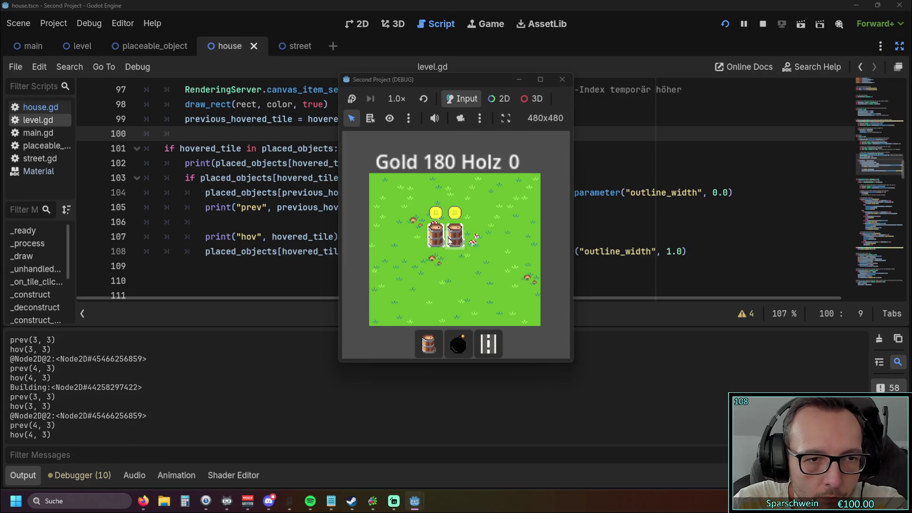
{"action": "left_click", "coordinate": [560, 81]}
{"action": "left_click_drag", "start_coordinate": [206, 192], "coordinate": [389, 207]}
{"action": "left_click", "coordinate": [397, 213]}
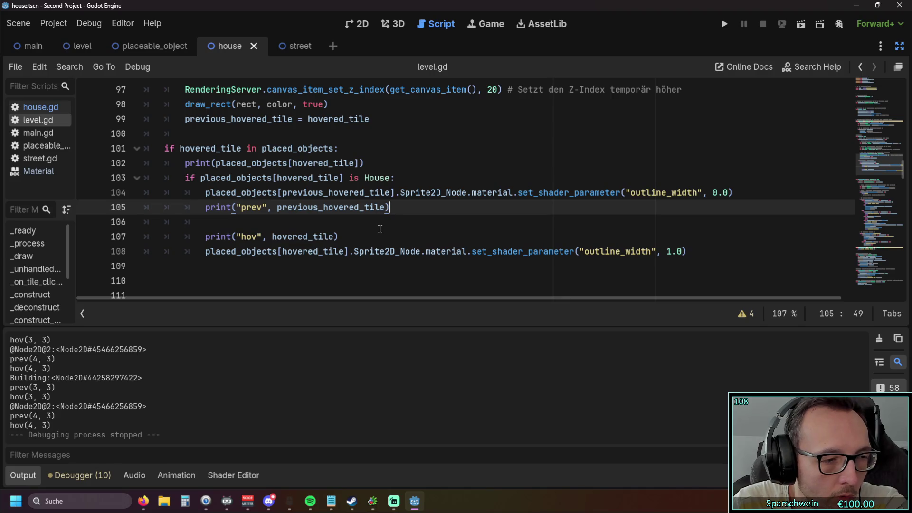
Move the previous_hovered_tile assignment from after draw_rect back into the house check
{"action": "key", "text": "Up"}
{"action": "key", "text": "Up"}
{"action": "key", "text": "Up"}
{"action": "key", "text": "shift+Home"}
{"action": "key", "text": "shift+Left"}
{"action": "key", "text": "ctrl+x"}
{"action": "key", "text": "Down"}
{"action": "key", "text": "Down"}
{"action": "key", "text": "Down"}
{"action": "key", "text": "ctrl+v"}
{"action": "key", "text": "Down"}
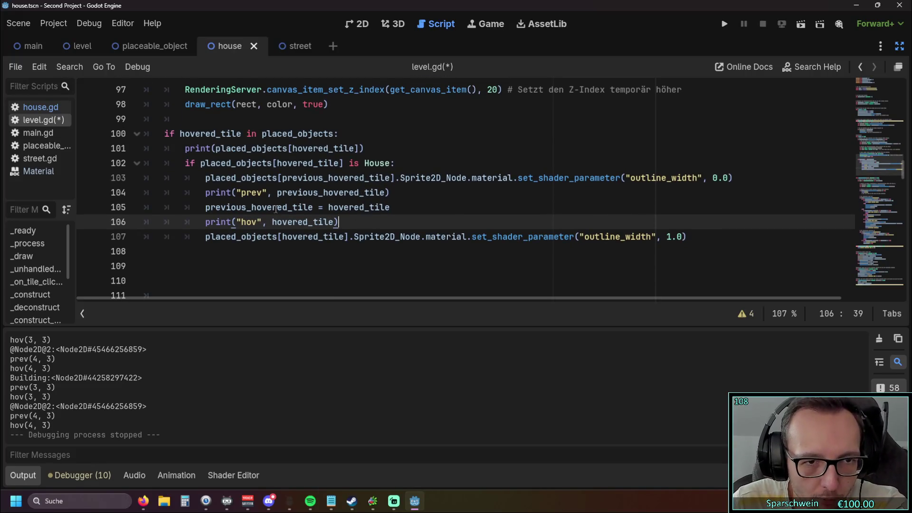
Delete the '= hovered_tile' initializer from the line 61 declaration, then save and run
{"action": "scroll", "coordinate": [275, 204], "scroll_direction": "up", "scroll_amount": 14}
{"action": "scroll", "coordinate": [276, 207], "scroll_direction": "up", "scroll_amount": 5}
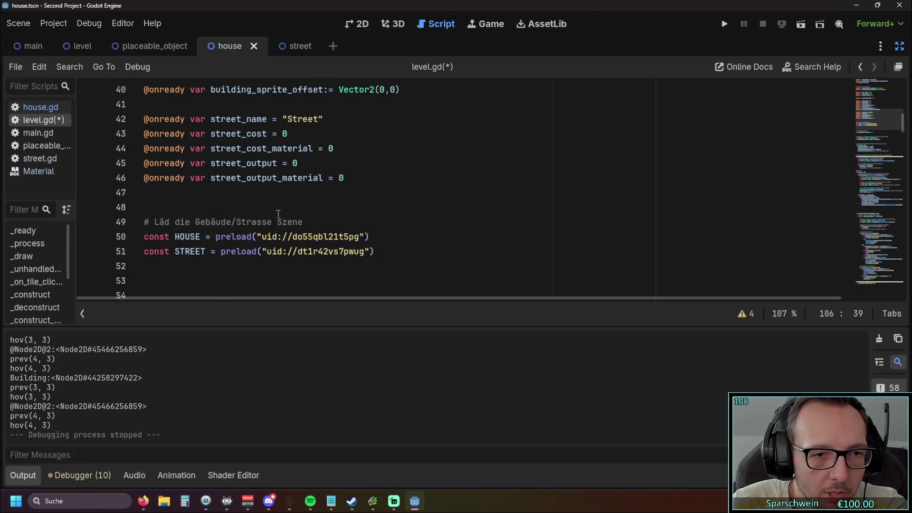
{"action": "scroll", "coordinate": [279, 213], "scroll_direction": "up", "scroll_amount": 6}
{"action": "scroll", "coordinate": [284, 213], "scroll_direction": "down", "scroll_amount": 4}
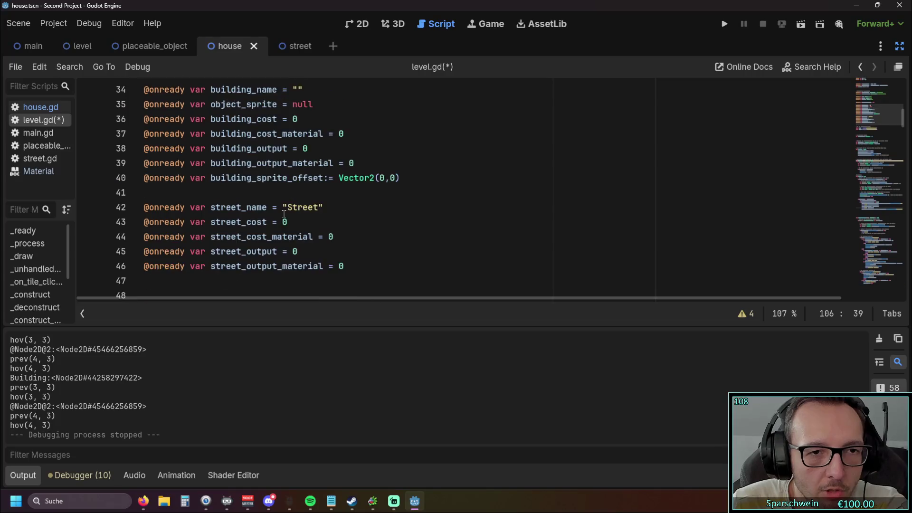
{"action": "scroll", "coordinate": [284, 213], "scroll_direction": "down", "scroll_amount": 8}
{"action": "scroll", "coordinate": [288, 210], "scroll_direction": "up", "scroll_amount": 2}
{"action": "left_click_drag", "start_coordinate": [344, 177], "coordinate": [406, 178]}
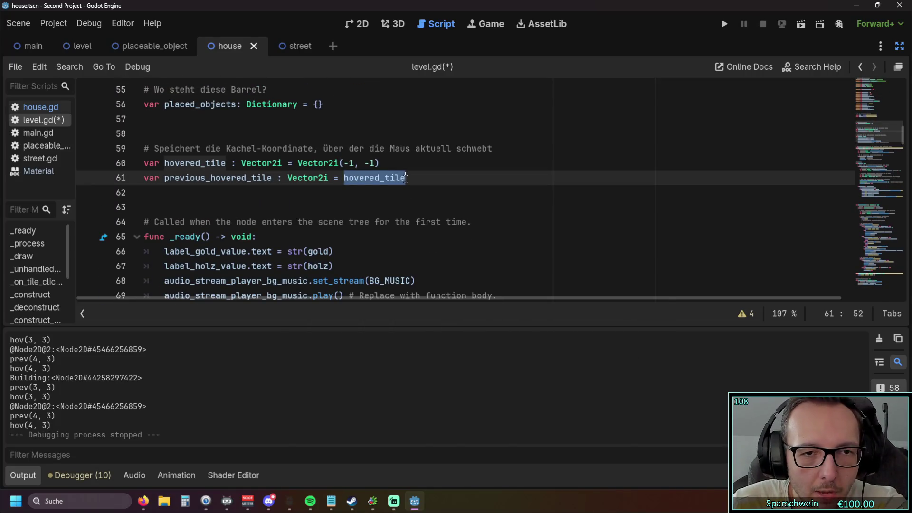
{"action": "key", "text": "BackSpace"}
{"action": "key", "text": "BackSpace"}
{"action": "key", "text": "BackSpace"}
{"action": "left_click", "coordinate": [375, 194]}
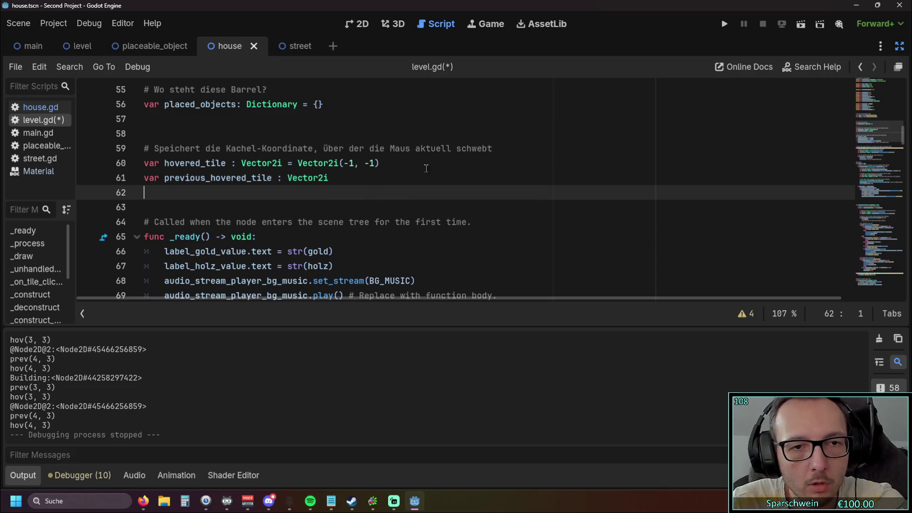
{"action": "left_click", "coordinate": [724, 24]}
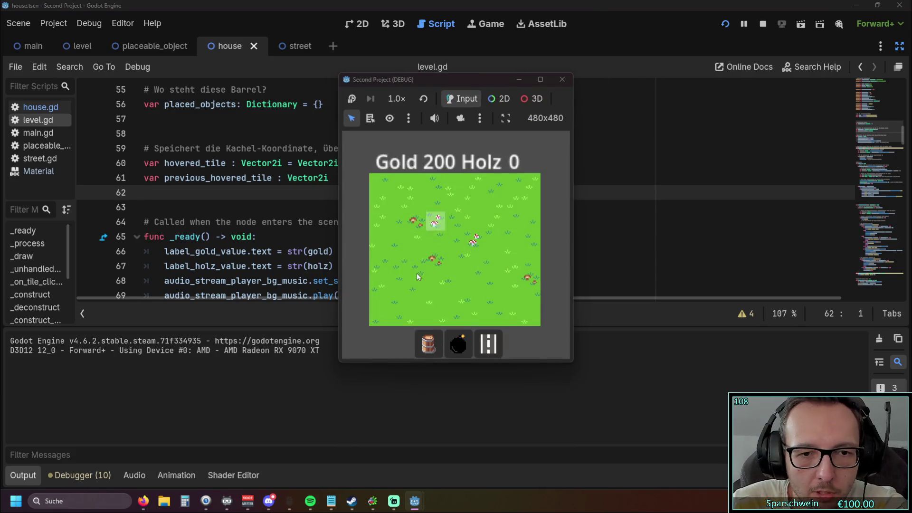
Build two adjacent barrels, triggering the invalid (0, 0) key error, then go to line 105's assignment
{"action": "left_click", "coordinate": [433, 237]}
{"action": "left_click", "coordinate": [428, 343]}
{"action": "left_click", "coordinate": [453, 238]}
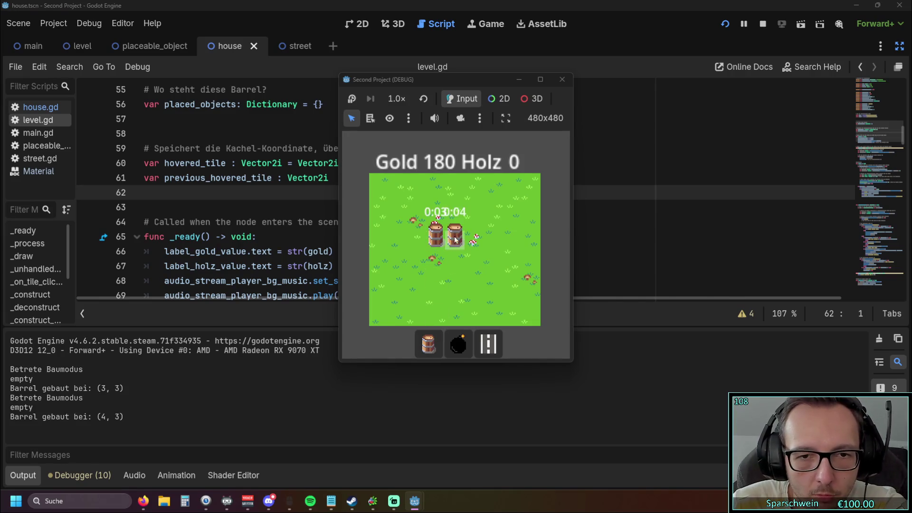
{"action": "scroll", "coordinate": [375, 232], "scroll_direction": "up", "scroll_amount": 1}
{"action": "scroll", "coordinate": [366, 232], "scroll_direction": "down", "scroll_amount": 1}
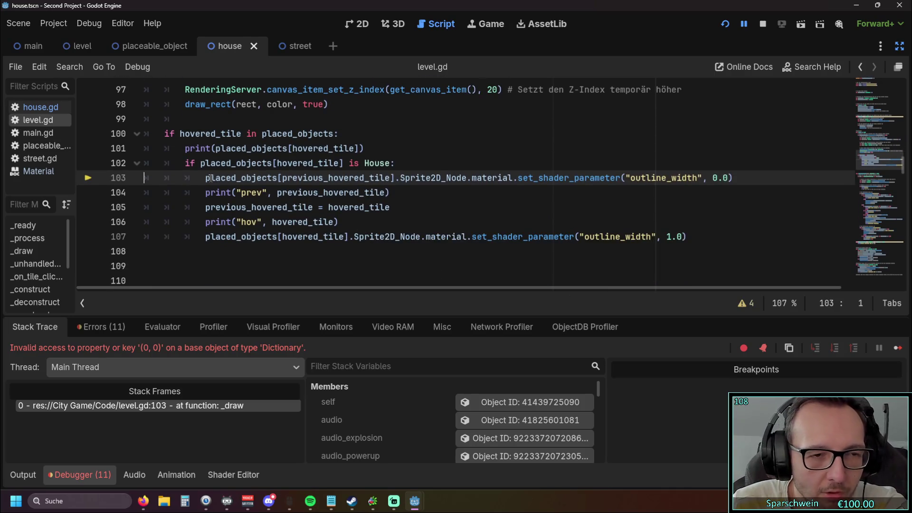
{"action": "left_click", "coordinate": [375, 207]}
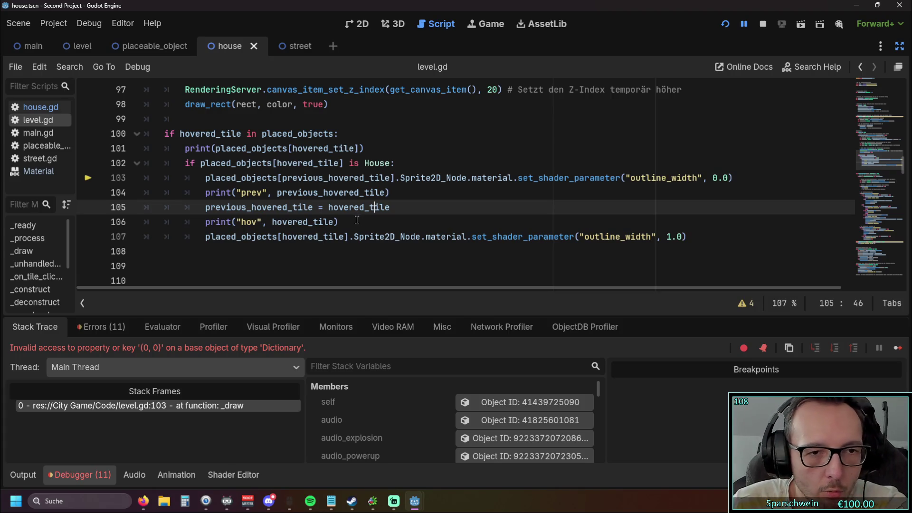
{"action": "left_click", "coordinate": [383, 208]}
Move the previous_hovered_tile assignment below the outline update, unindented out of the House check, and relaunch
{"action": "left_click_drag", "start_coordinate": [384, 208], "coordinate": [129, 209]}
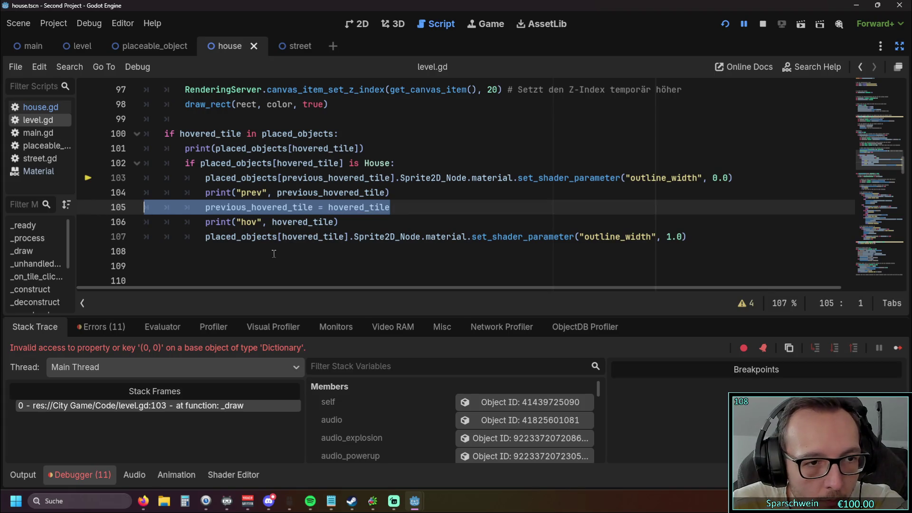
{"action": "key", "text": "ctrl+x"}
{"action": "left_click", "coordinate": [212, 250]}
{"action": "key", "text": "ctrl+v"}
{"action": "key", "text": "Home"}
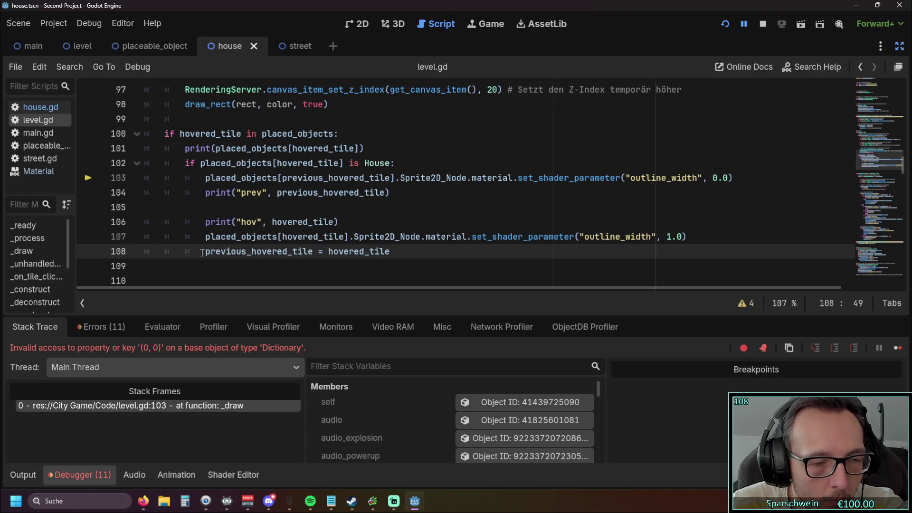
{"action": "left_click", "coordinate": [238, 211]}
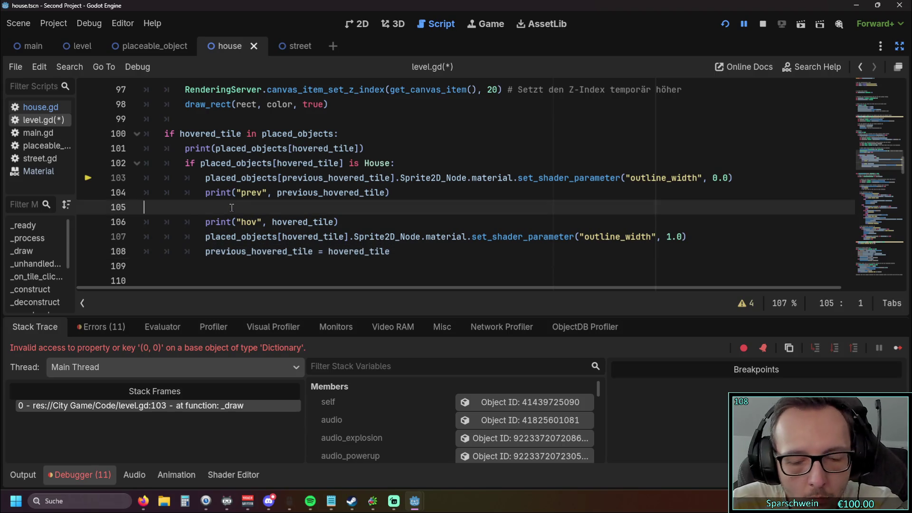
{"action": "key", "text": "BackSpace"}
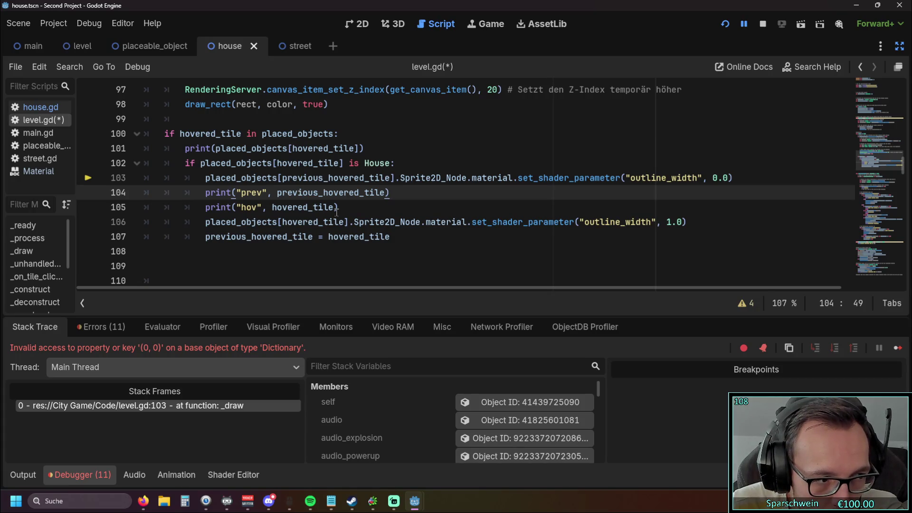
{"action": "left_click", "coordinate": [207, 236]}
{"action": "key", "text": "BackSpace"}
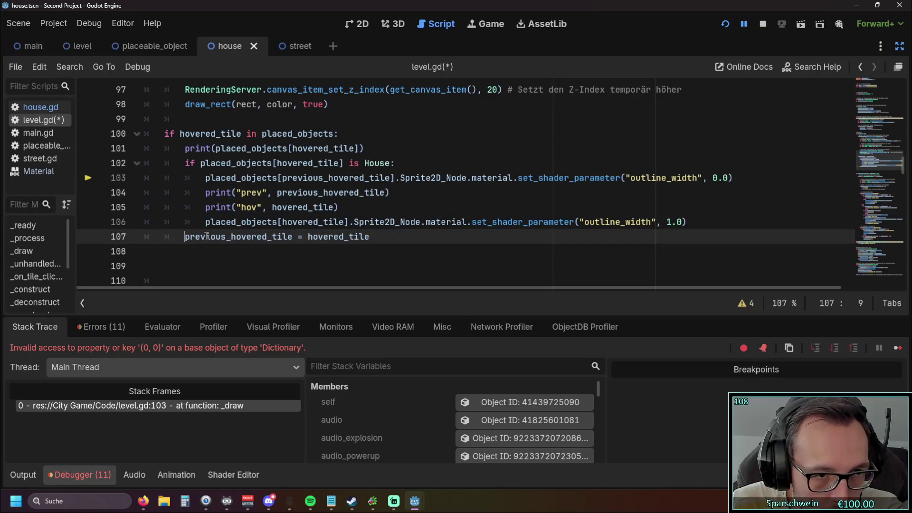
{"action": "left_click", "coordinate": [206, 262]}
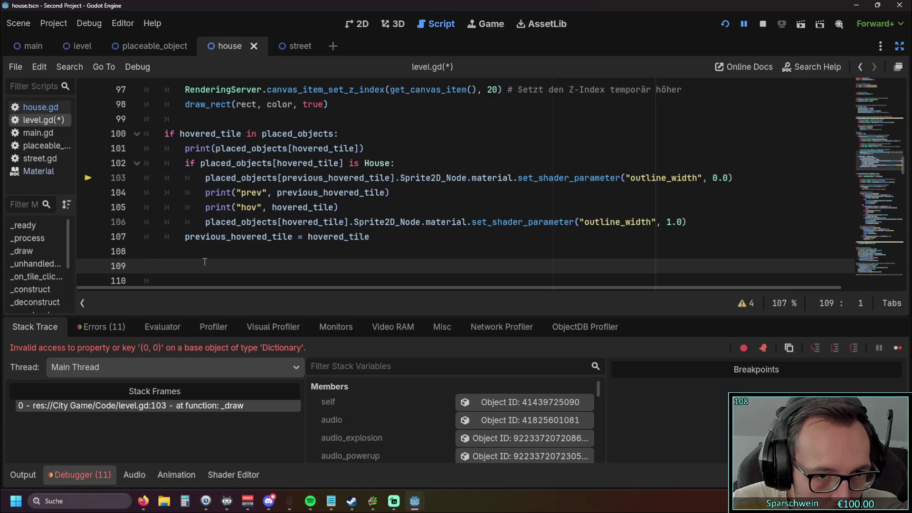
{"action": "left_click", "coordinate": [728, 24]}
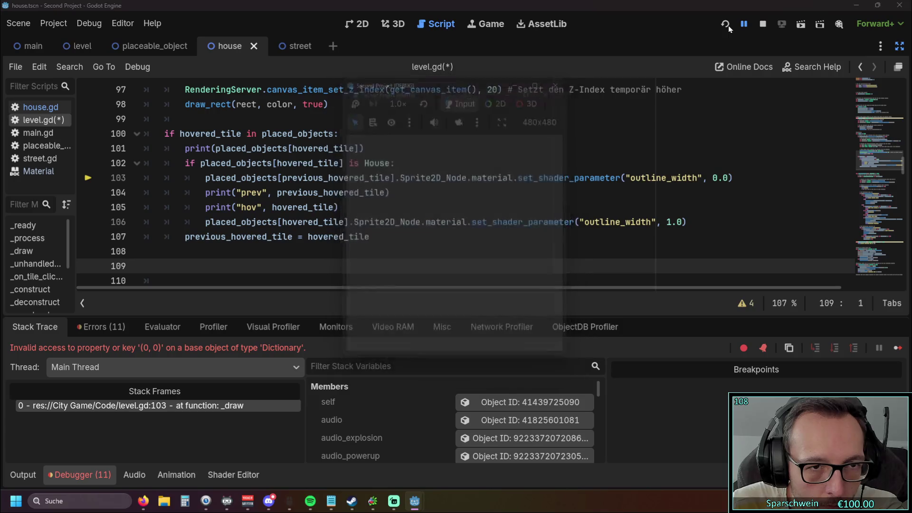
Place two adjacent barrels on the grass in the running game
{"action": "left_click", "coordinate": [429, 343]}
{"action": "left_click", "coordinate": [435, 255]}
{"action": "left_click", "coordinate": [455, 258]}
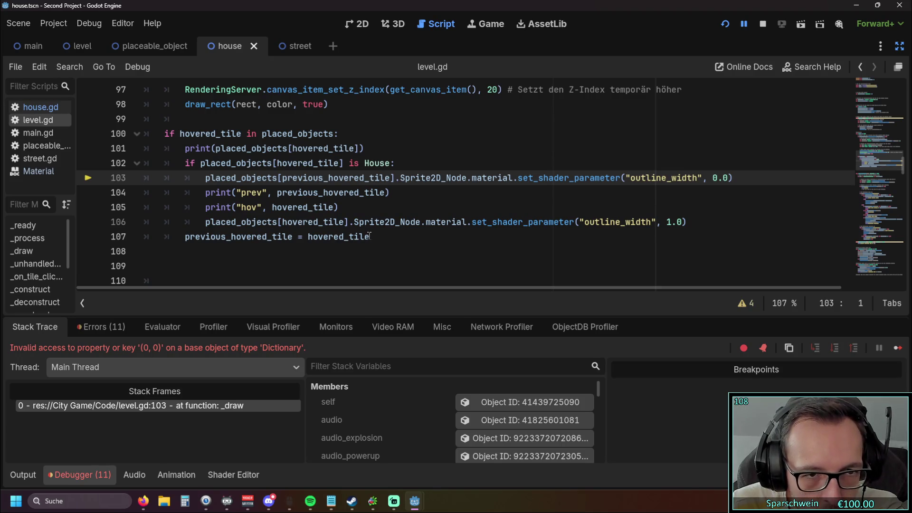
Undo and redo to restore the previous_hovered_tile assignment on line 105
{"action": "left_click_drag", "start_coordinate": [182, 237], "coordinate": [295, 237]}
{"action": "scroll", "coordinate": [319, 219], "scroll_direction": "up", "scroll_amount": 7}
{"action": "scroll", "coordinate": [320, 220], "scroll_direction": "up", "scroll_amount": 7}
{"action": "scroll", "coordinate": [319, 220], "scroll_direction": "down", "scroll_amount": 16}
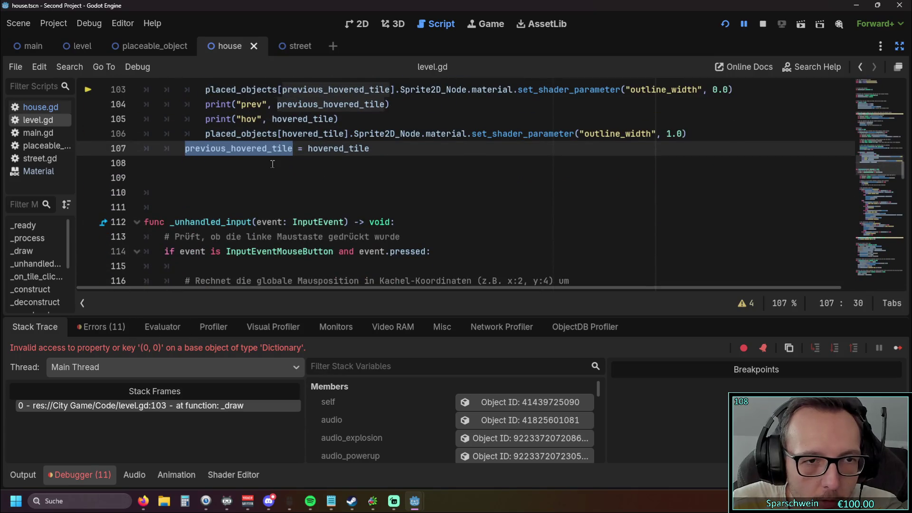
{"action": "scroll", "coordinate": [272, 164], "scroll_direction": "up", "scroll_amount": 3}
{"action": "scroll", "coordinate": [388, 171], "scroll_direction": "down", "scroll_amount": 1}
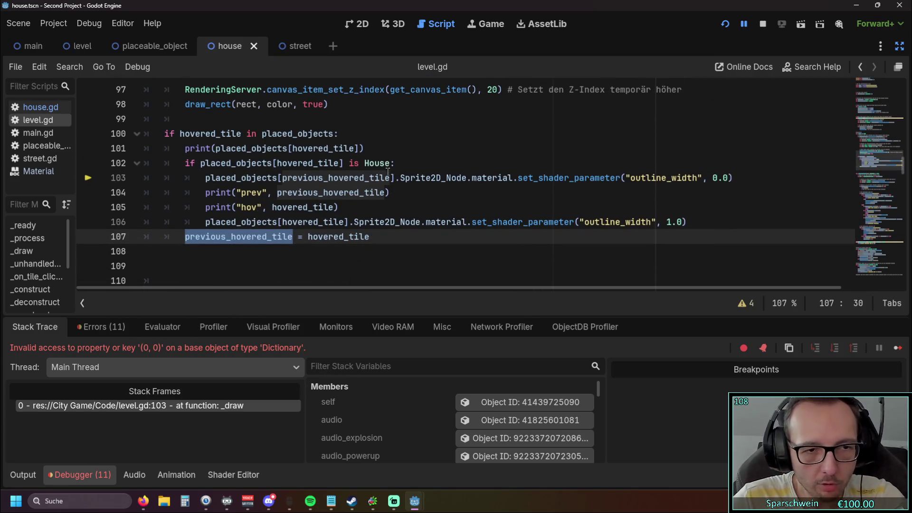
{"action": "mouse_move", "coordinate": [387, 178]}
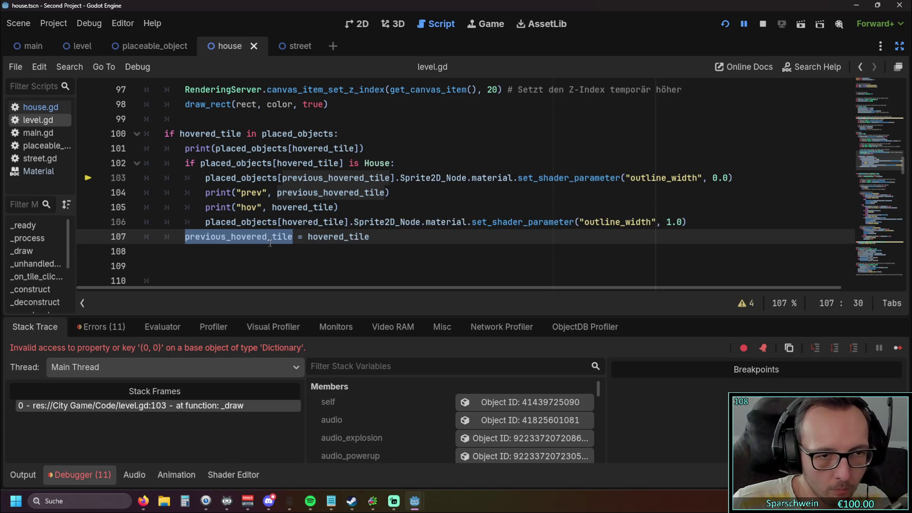
{"action": "key", "text": "ctrl+z"}
{"action": "key", "text": "ctrl+z"}
{"action": "key", "text": "ctrl+z"}
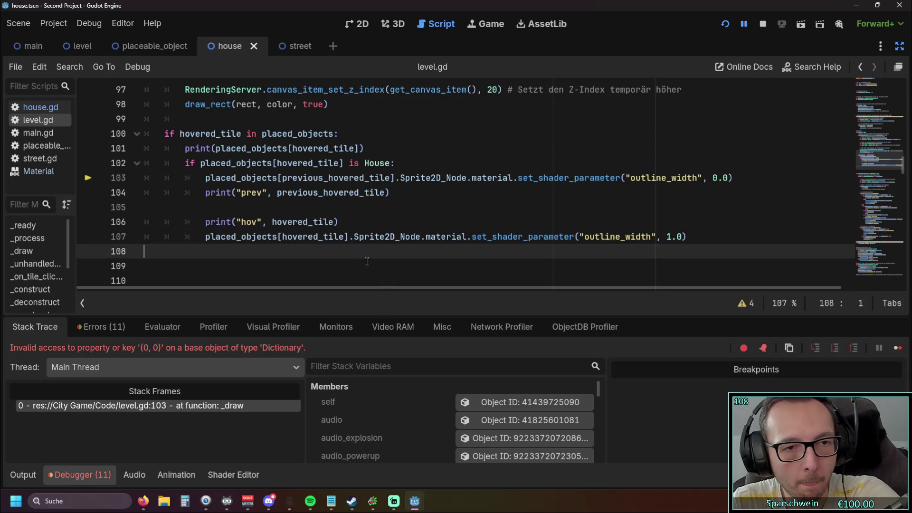
{"action": "key", "text": "ctrl+y"}
{"action": "key", "text": "ctrl+y"}
{"action": "key", "text": "ctrl+y"}
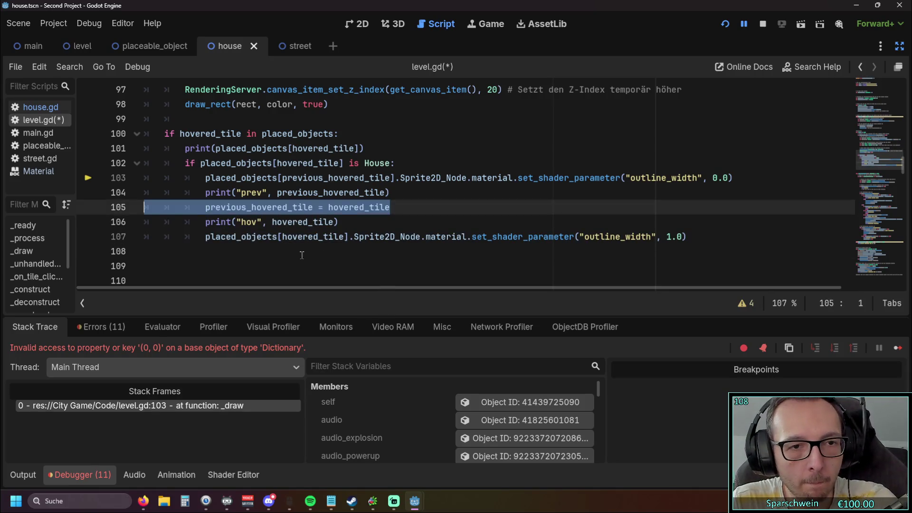
Paste another previous_hovered_tile assignment after draw_rect at function level, then run the game
{"action": "scroll", "coordinate": [283, 234], "scroll_direction": "down", "scroll_amount": 1}
{"action": "scroll", "coordinate": [314, 220], "scroll_direction": "up", "scroll_amount": 1}
{"action": "scroll", "coordinate": [313, 220], "scroll_direction": "down", "scroll_amount": 1}
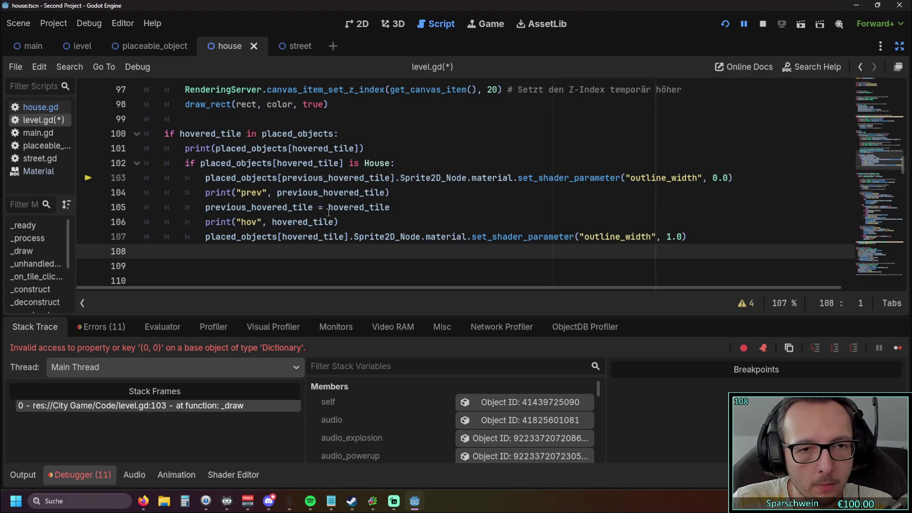
{"action": "scroll", "coordinate": [380, 188], "scroll_direction": "up", "scroll_amount": 1}
{"action": "left_click", "coordinate": [334, 148]}
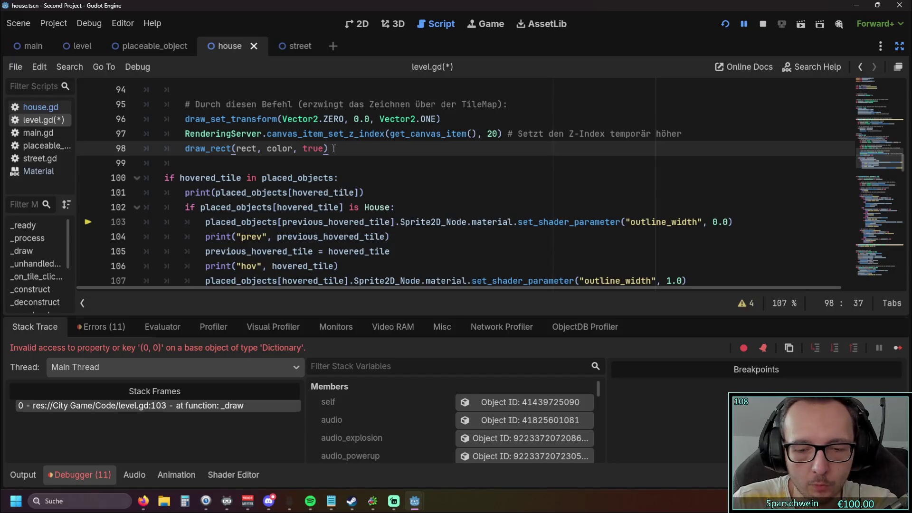
{"action": "key", "text": "Return"}
{"action": "key", "text": "ctrl+v"}
{"action": "key", "text": "Home"}
{"action": "key", "text": "BackSpace"}
{"action": "key", "text": "BackSpace"}
{"action": "key", "text": "BackSpace"}
{"action": "key", "text": "BackSpace"}
{"action": "key", "text": "BackSpace"}
{"action": "key", "text": "Down"}
{"action": "left_click", "coordinate": [724, 23]}
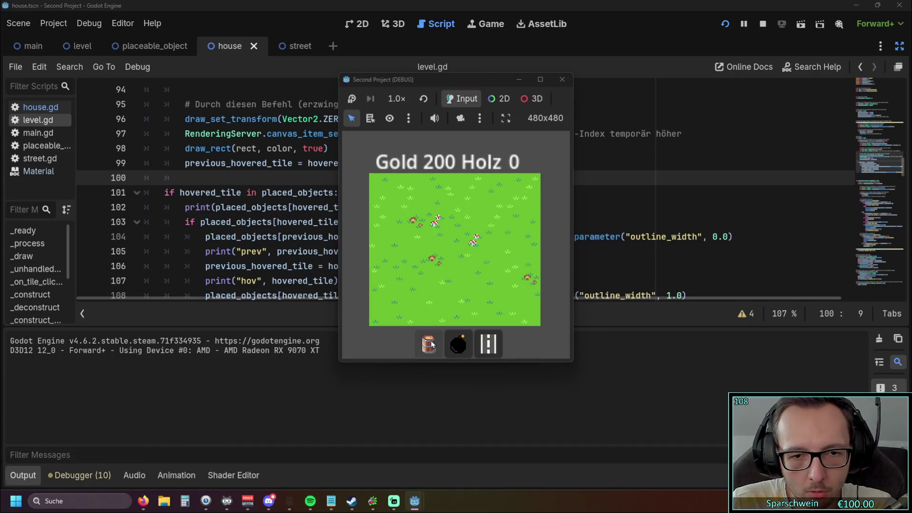
Place barrels at tiles (3, 3) and (4, 3), then stop the game
{"action": "left_click", "coordinate": [430, 343]}
{"action": "left_click", "coordinate": [436, 240]}
{"action": "left_click", "coordinate": [454, 240]}
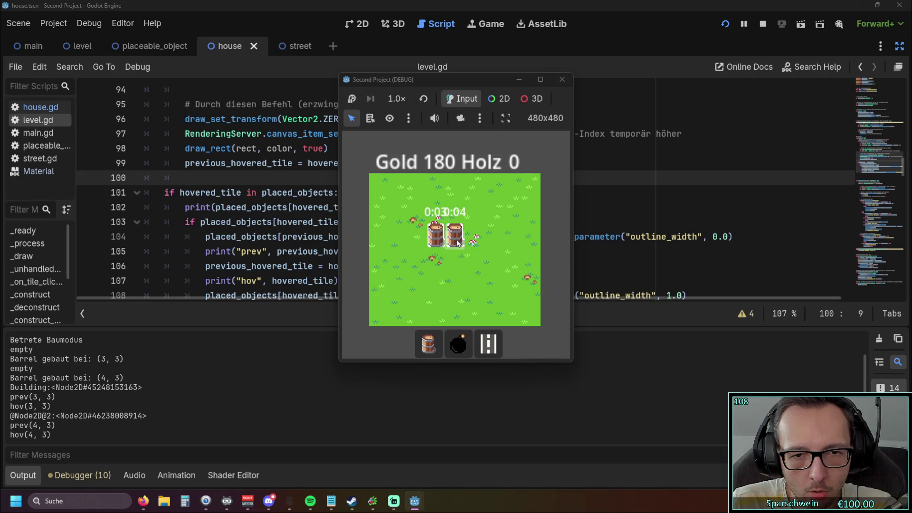
{"action": "left_click", "coordinate": [561, 79]}
Delete the extra previous_hovered_tile assignment after draw_rect, leaving line 99 blank
{"action": "scroll", "coordinate": [416, 187], "scroll_direction": "down", "scroll_amount": 1}
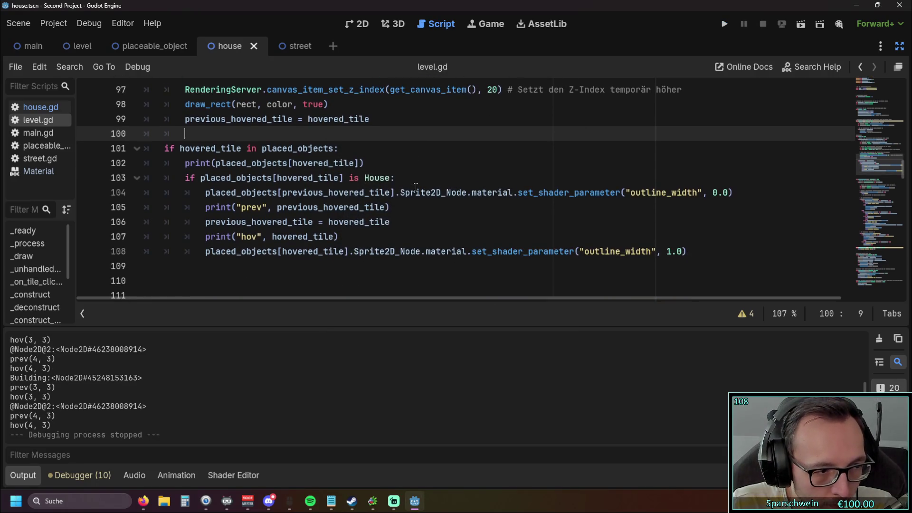
{"action": "scroll", "coordinate": [325, 204], "scroll_direction": "up", "scroll_amount": 1}
{"action": "scroll", "coordinate": [321, 204], "scroll_direction": "down", "scroll_amount": 1}
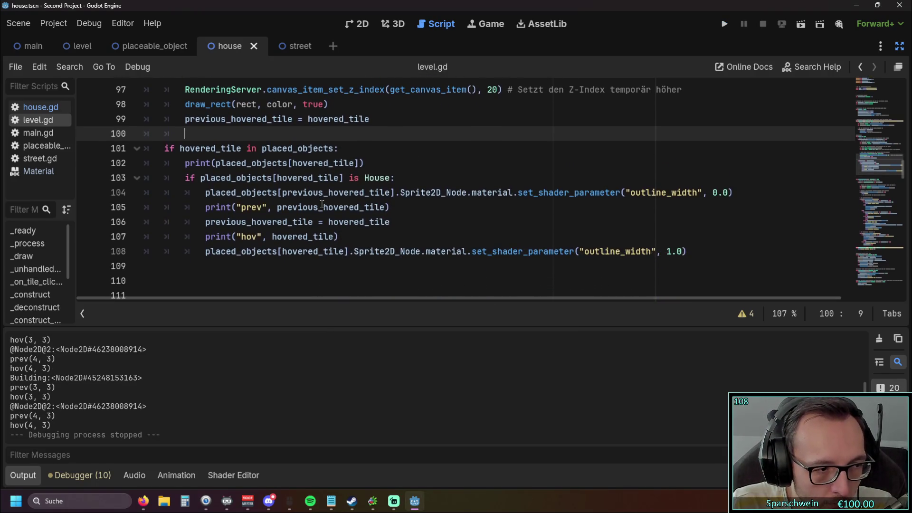
{"action": "key", "text": "Up"}
{"action": "key", "text": "shift+End"}
{"action": "key", "text": "BackSpace"}
{"action": "key", "text": "BackSpace"}
{"action": "key", "text": "BackSpace"}
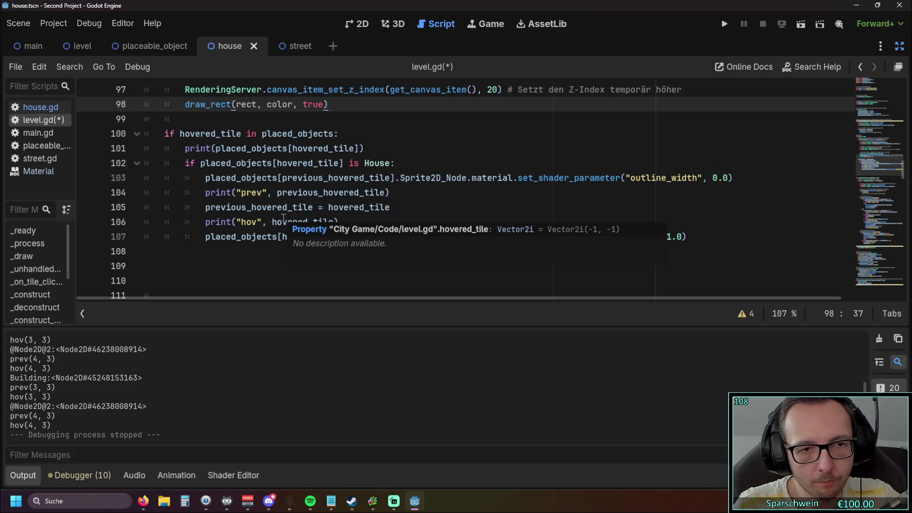
{"action": "left_click", "coordinate": [205, 207]}
{"action": "type", "text": "var"}
{"action": "left_click", "coordinate": [229, 260]}
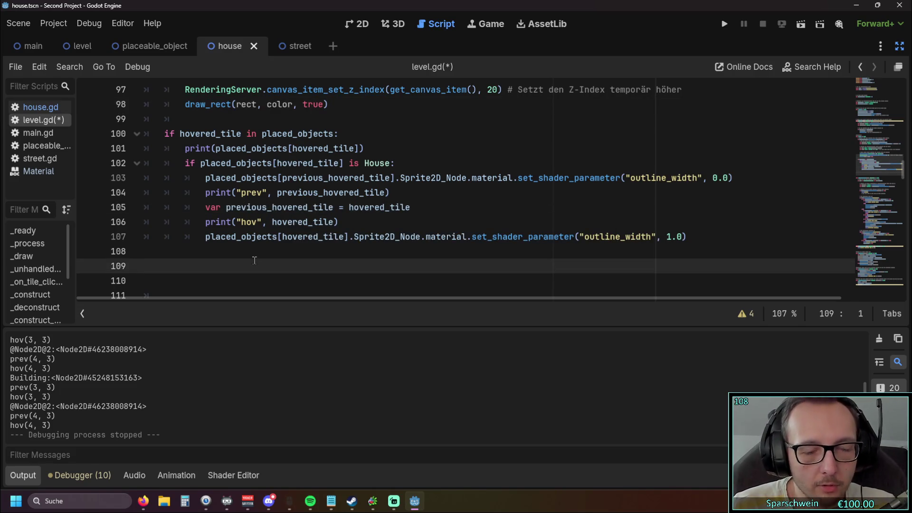
{"action": "left_click", "coordinate": [288, 254]}
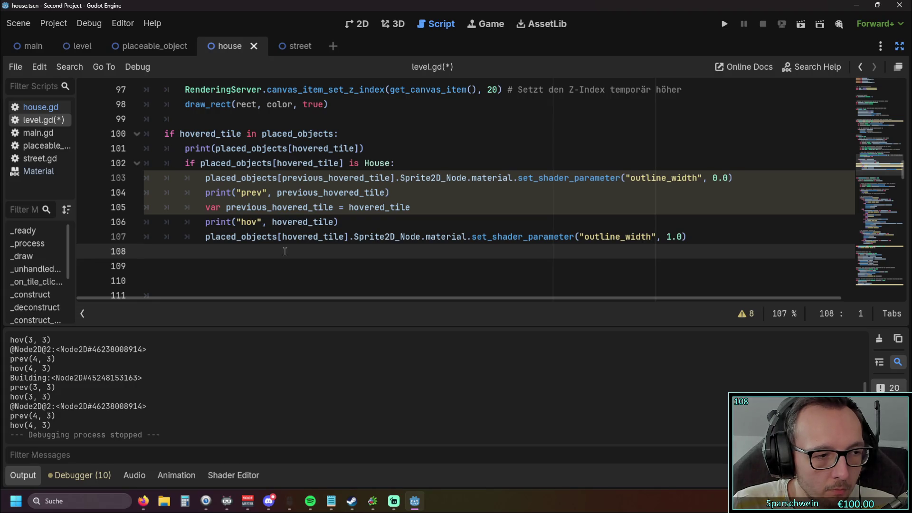
{"action": "key", "text": "ctrl+z"}
{"action": "left_click", "coordinate": [274, 247]}
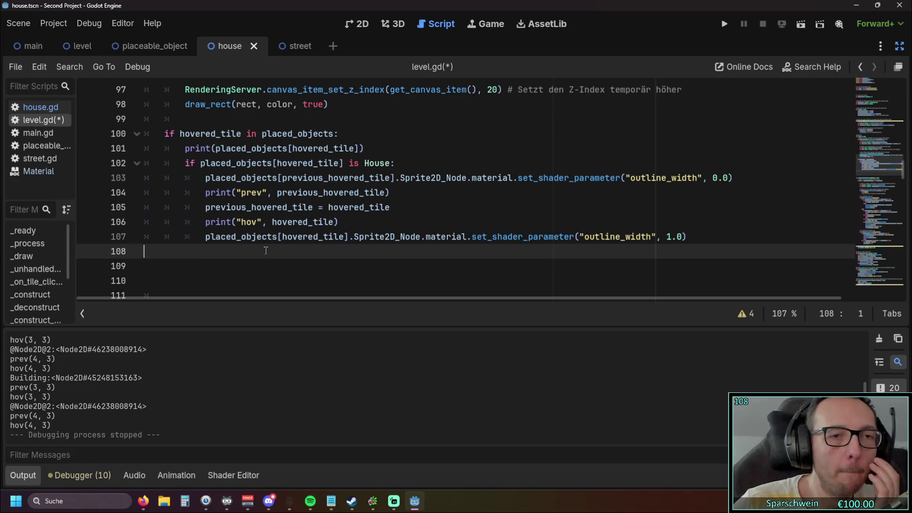
Scroll through _process and _draw in level.gd to review the hover logic
{"action": "scroll", "coordinate": [267, 238], "scroll_direction": "up", "scroll_amount": 9}
{"action": "scroll", "coordinate": [268, 229], "scroll_direction": "up", "scroll_amount": 7}
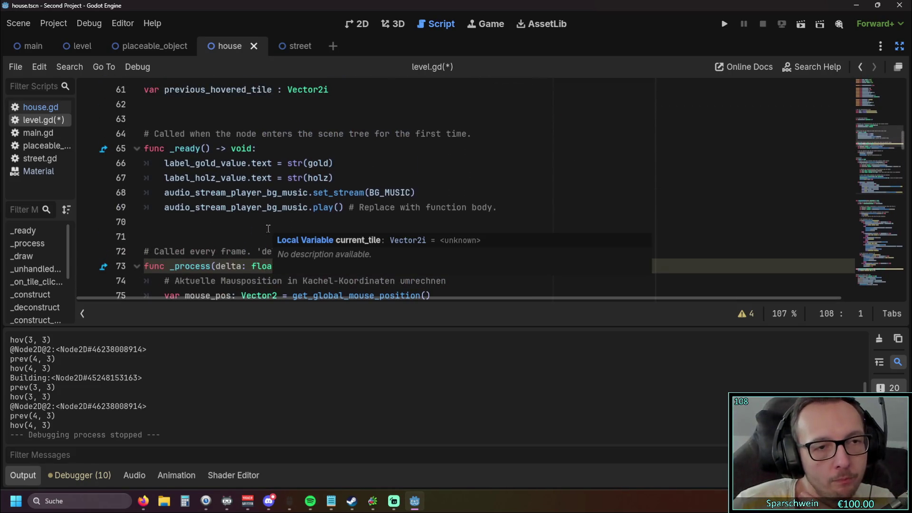
{"action": "scroll", "coordinate": [268, 228], "scroll_direction": "down", "scroll_amount": 7}
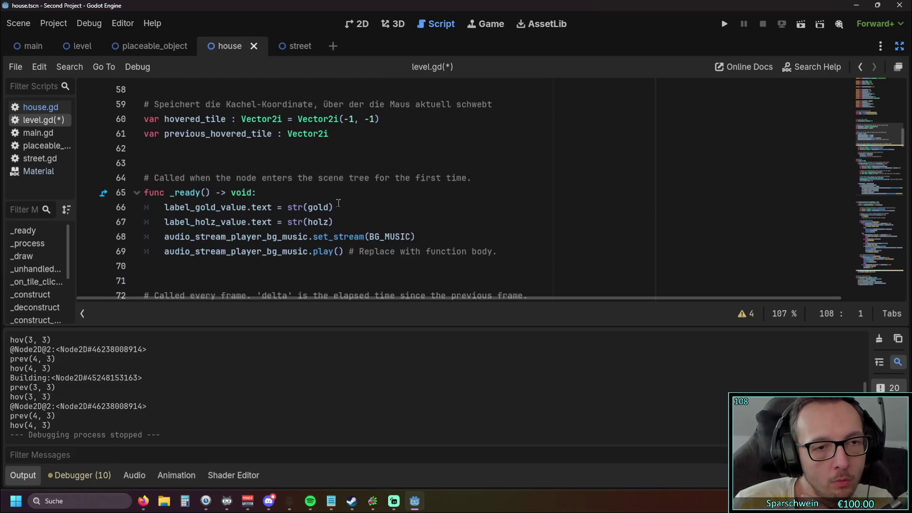
{"action": "scroll", "coordinate": [473, 185], "scroll_direction": "down", "scroll_amount": 1}
{"action": "scroll", "coordinate": [474, 185], "scroll_direction": "up", "scroll_amount": 1}
{"action": "mouse_move", "coordinate": [472, 185]}
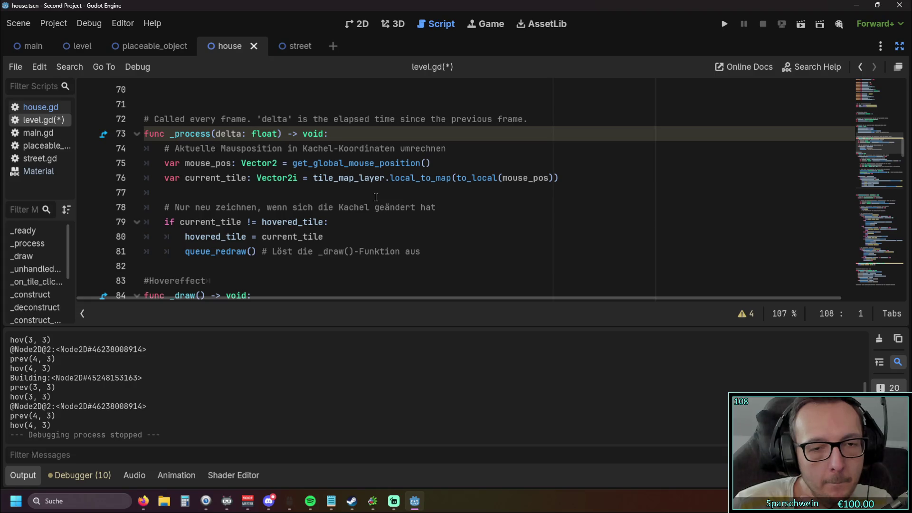
{"action": "scroll", "coordinate": [373, 197], "scroll_direction": "down", "scroll_amount": 1}
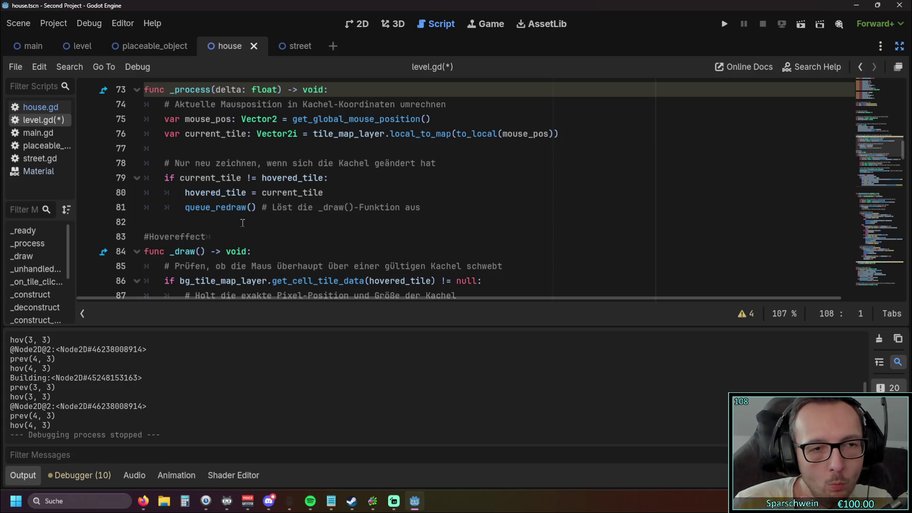
{"action": "scroll", "coordinate": [242, 223], "scroll_direction": "up", "scroll_amount": 1}
{"action": "scroll", "coordinate": [242, 223], "scroll_direction": "down", "scroll_amount": 1}
{"action": "scroll", "coordinate": [242, 222], "scroll_direction": "down", "scroll_amount": 10}
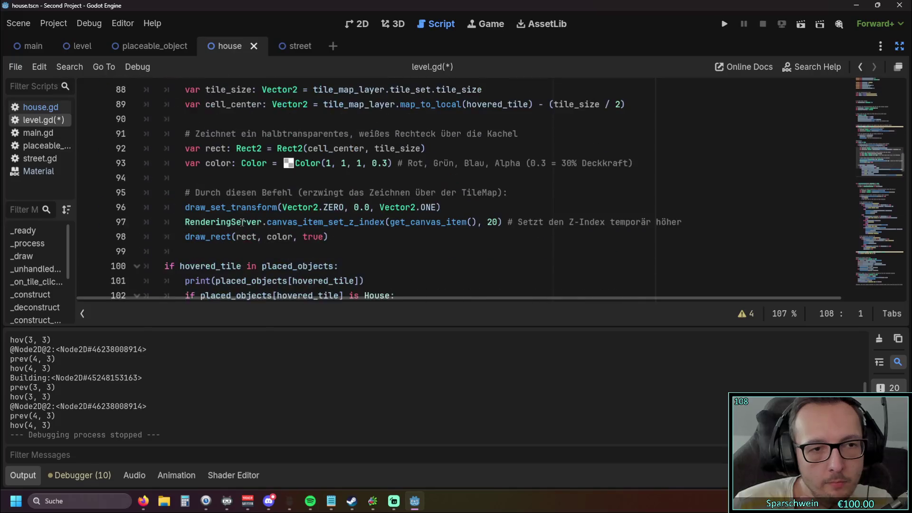
{"action": "scroll", "coordinate": [243, 223], "scroll_direction": "up", "scroll_amount": 5}
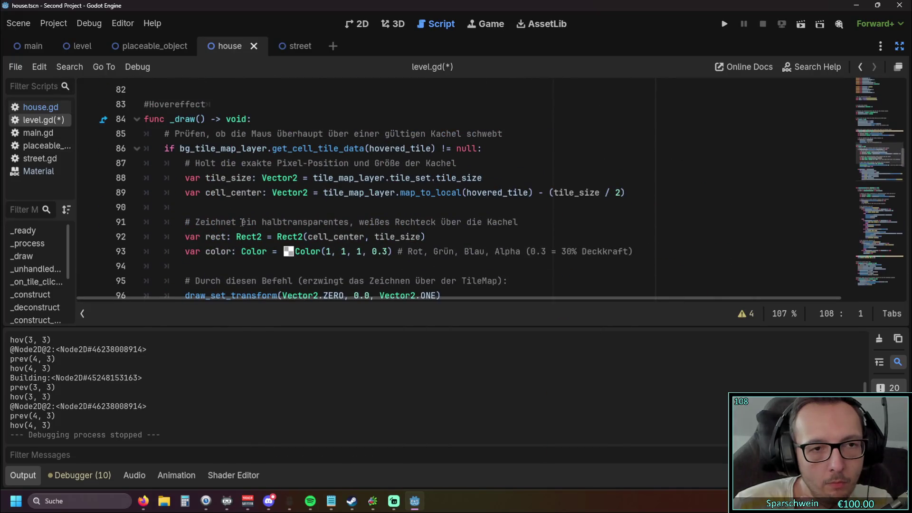
{"action": "scroll", "coordinate": [242, 223], "scroll_direction": "up", "scroll_amount": 7}
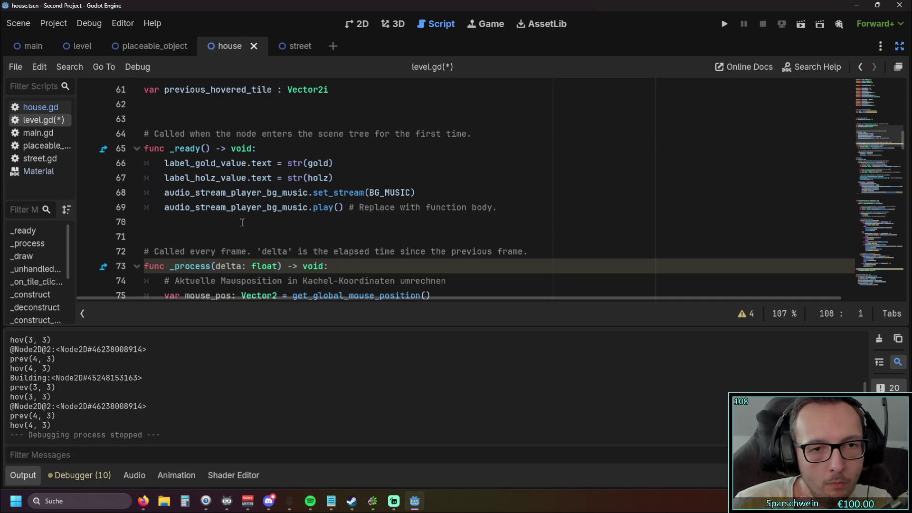
{"action": "scroll", "coordinate": [242, 223], "scroll_direction": "down", "scroll_amount": 3}
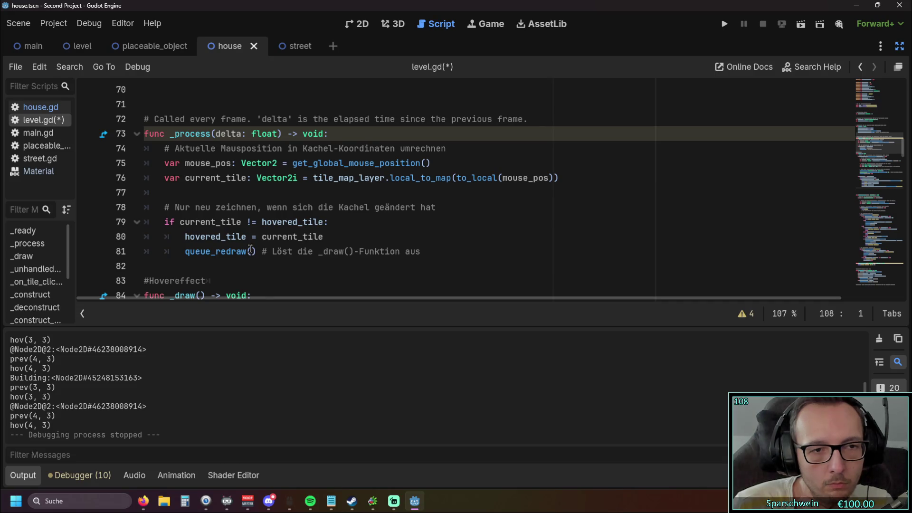
Inspect the current_tile and hovered_tile references in the tile-change check on line 80
{"action": "double_click", "coordinate": [240, 221]}
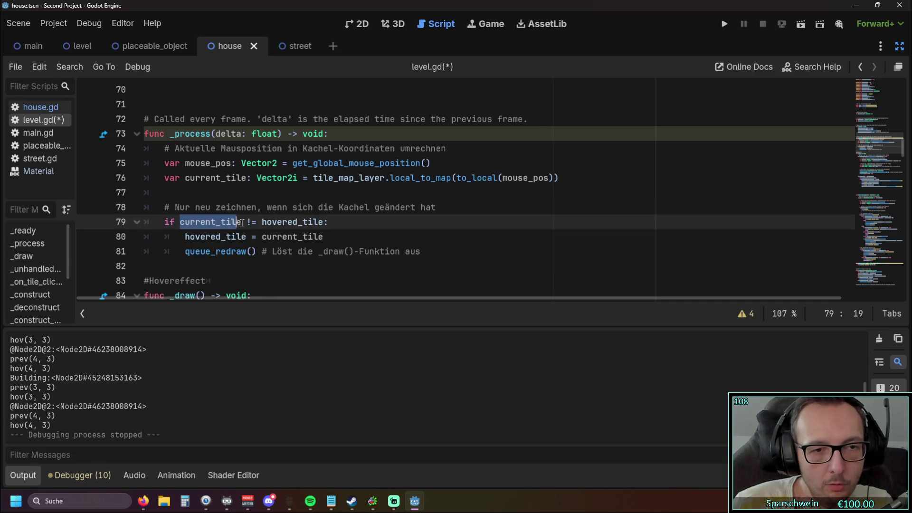
{"action": "key", "text": "Down"}
{"action": "key", "text": "End"}
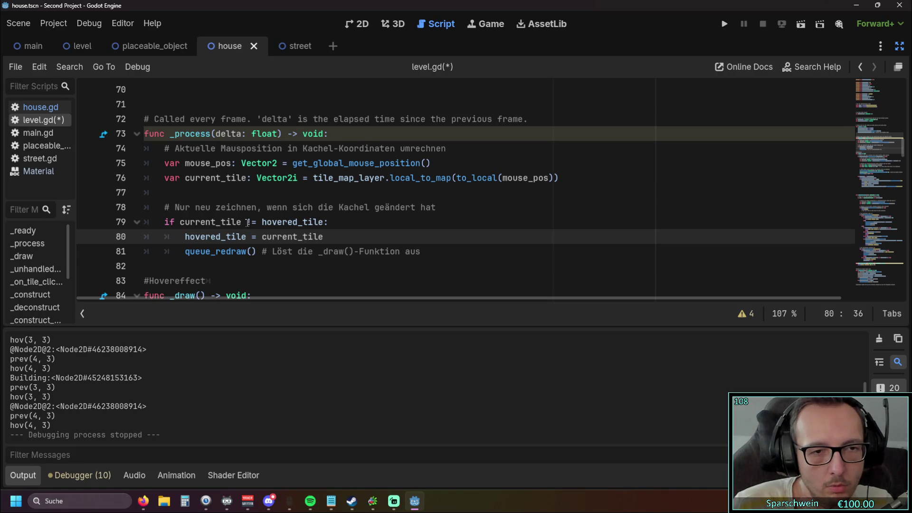
{"action": "left_click", "coordinate": [248, 222]}
{"action": "left_click", "coordinate": [246, 236]}
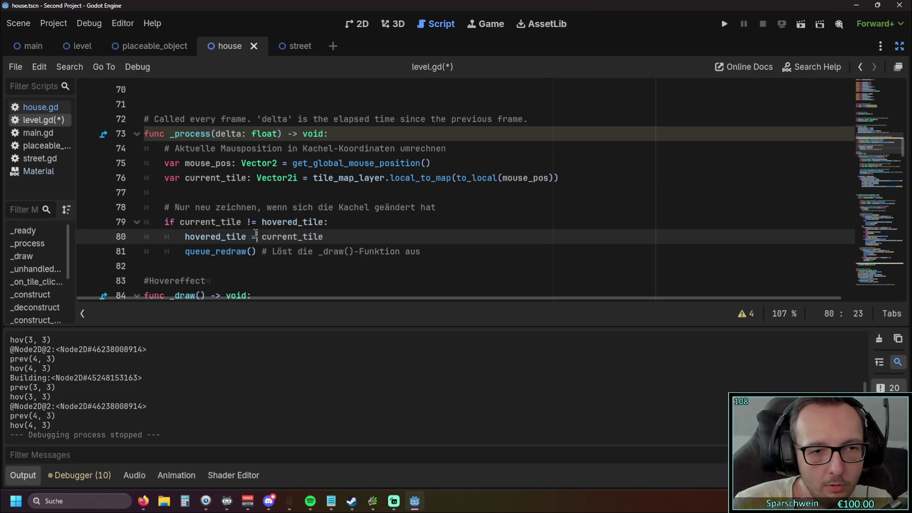
{"action": "left_click_drag", "start_coordinate": [246, 237], "coordinate": [182, 237]}
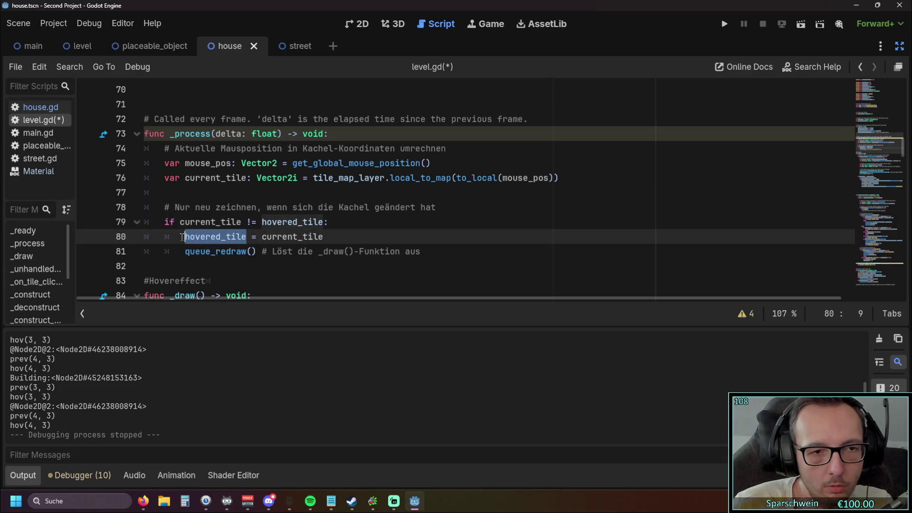
{"action": "left_click", "coordinate": [216, 252]}
{"action": "left_click", "coordinate": [214, 266]}
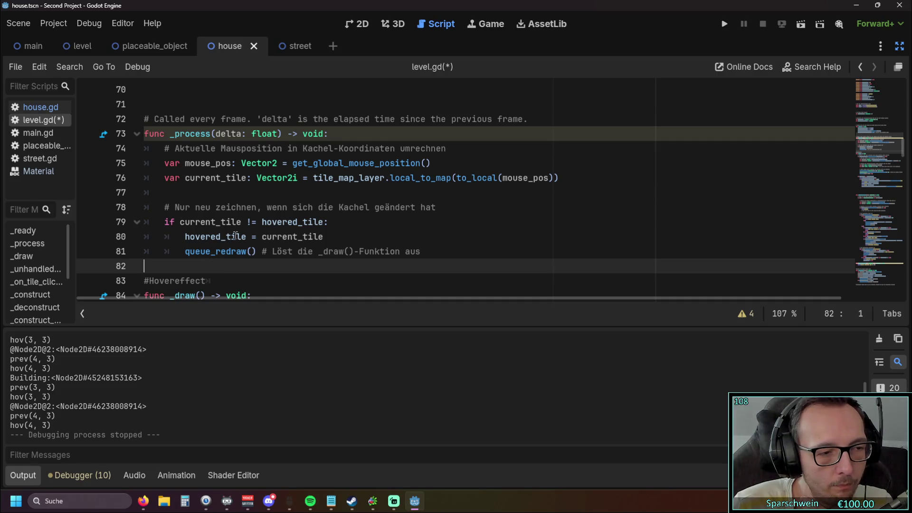
Cut the previous_hovered_tile = hovered_tile line 105 out of the House outline block
{"action": "scroll", "coordinate": [277, 218], "scroll_direction": "down", "scroll_amount": 4}
{"action": "scroll", "coordinate": [276, 218], "scroll_direction": "down", "scroll_amount": 7}
{"action": "scroll", "coordinate": [272, 215], "scroll_direction": "up", "scroll_amount": 2}
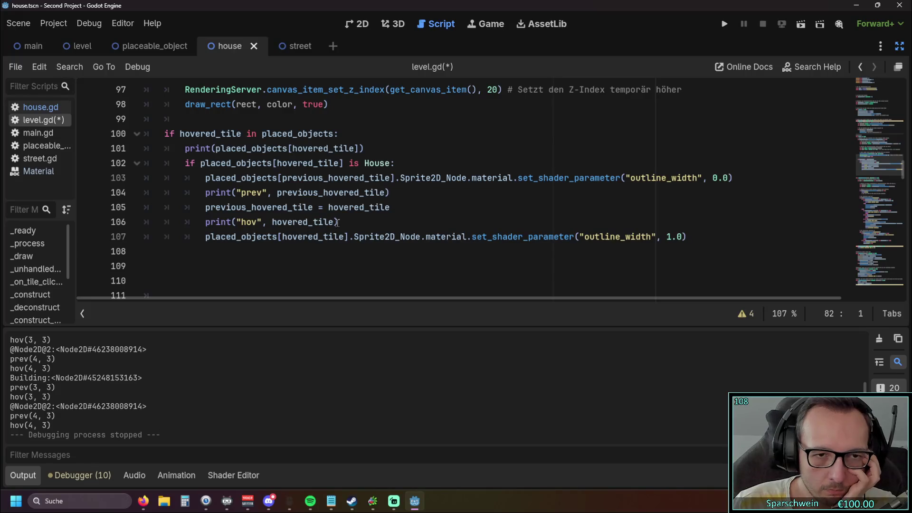
{"action": "mouse_move", "coordinate": [335, 221]}
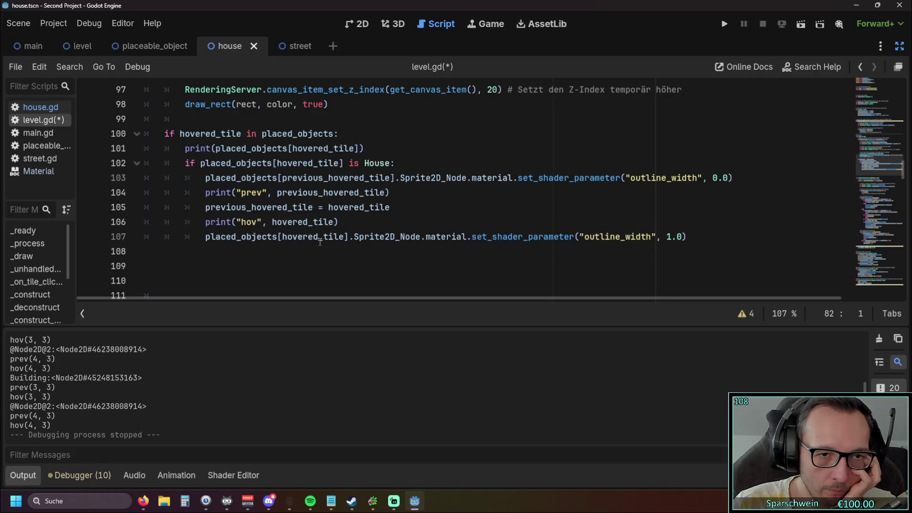
{"action": "scroll", "coordinate": [320, 242], "scroll_direction": "up", "scroll_amount": 8}
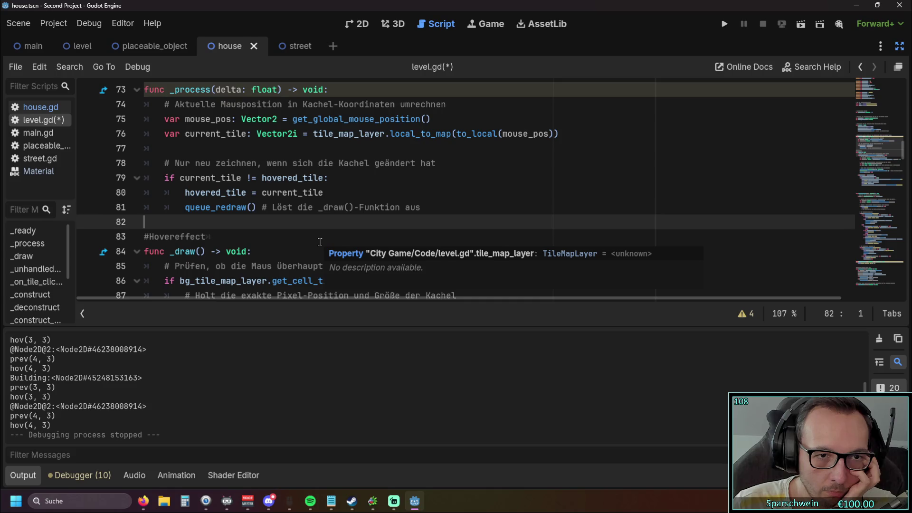
{"action": "scroll", "coordinate": [320, 242], "scroll_direction": "down", "scroll_amount": 8}
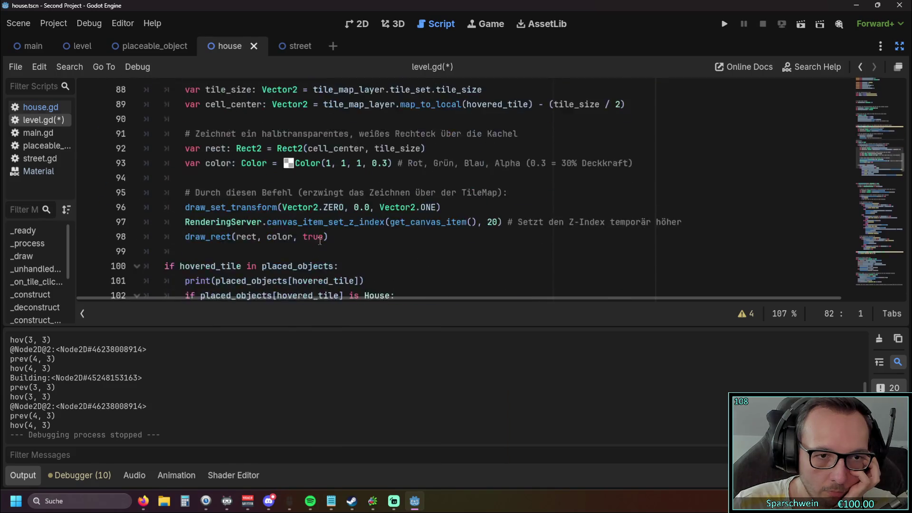
{"action": "left_click_drag", "start_coordinate": [389, 208], "coordinate": [92, 215]}
{"action": "key", "text": "ctrl+x"}
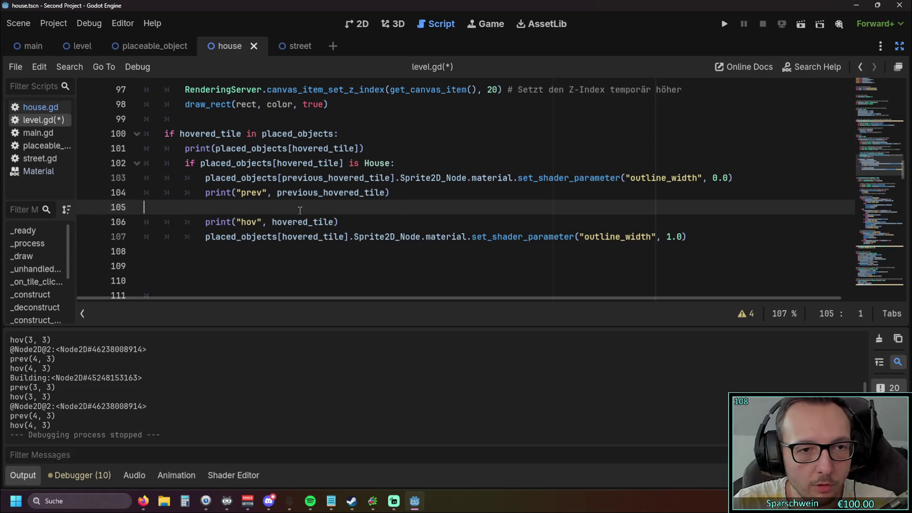
Paste previous_hovered_tile = hovered_tile as a new line 80 and fix its indentation
{"action": "scroll", "coordinate": [333, 209], "scroll_direction": "up", "scroll_amount": 8}
{"action": "left_click", "coordinate": [328, 178]}
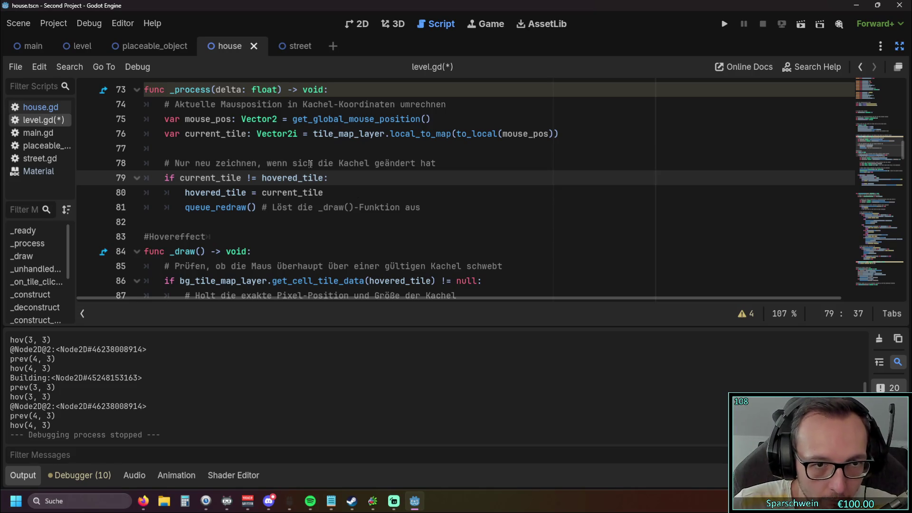
{"action": "key", "text": "Return"}
{"action": "key", "text": "ctrl+v"}
{"action": "key", "text": "Home"}
{"action": "key", "text": "BackSpace"}
{"action": "key", "text": "BackSpace"}
{"action": "key", "text": "BackSpace"}
{"action": "left_click", "coordinate": [207, 237]}
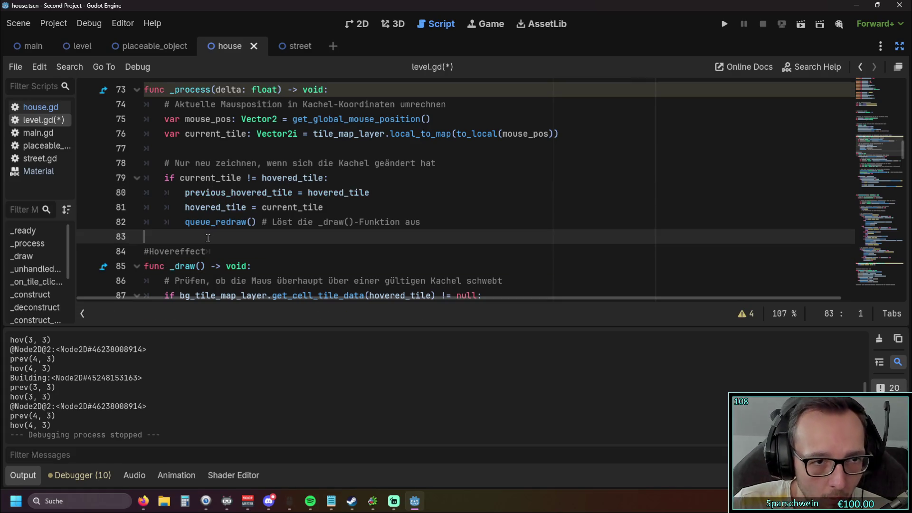
{"action": "scroll", "coordinate": [209, 235], "scroll_direction": "up", "scroll_amount": 1}
{"action": "scroll", "coordinate": [211, 228], "scroll_direction": "down", "scroll_amount": 1}
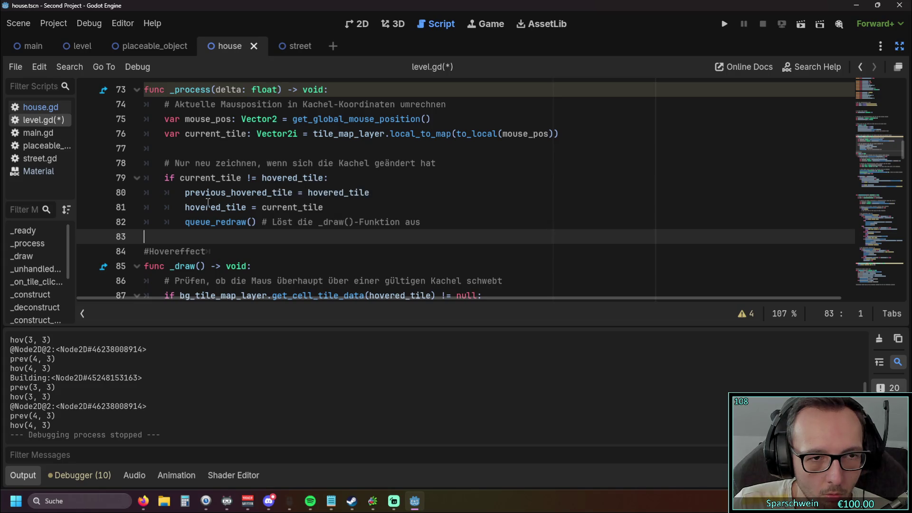
Move the assignment to just after hovered_tile = current_tile and fix its indentation
{"action": "left_click_drag", "start_coordinate": [367, 193], "coordinate": [58, 197]}
{"action": "key", "text": "BackSpace"}
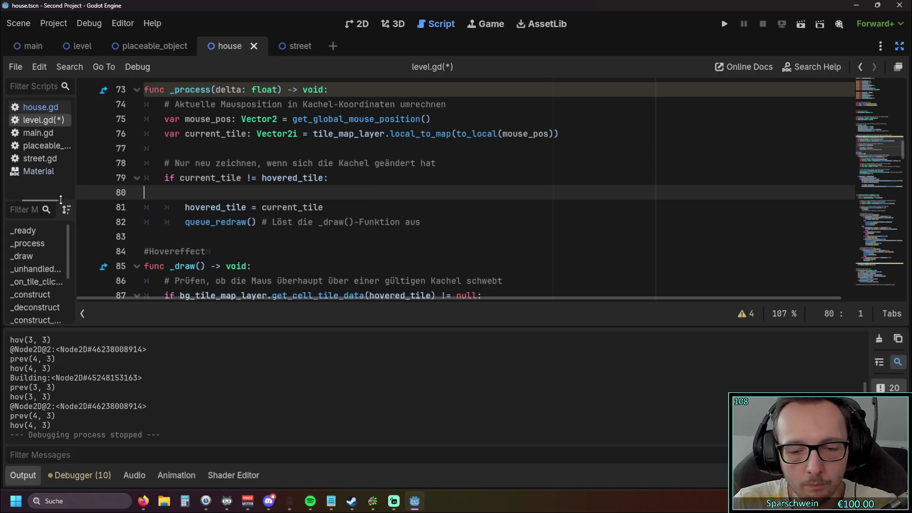
{"action": "key", "text": "BackSpace"}
{"action": "left_click", "coordinate": [336, 192]}
{"action": "key", "text": "Return"}
{"action": "key", "text": "ctrl+v"}
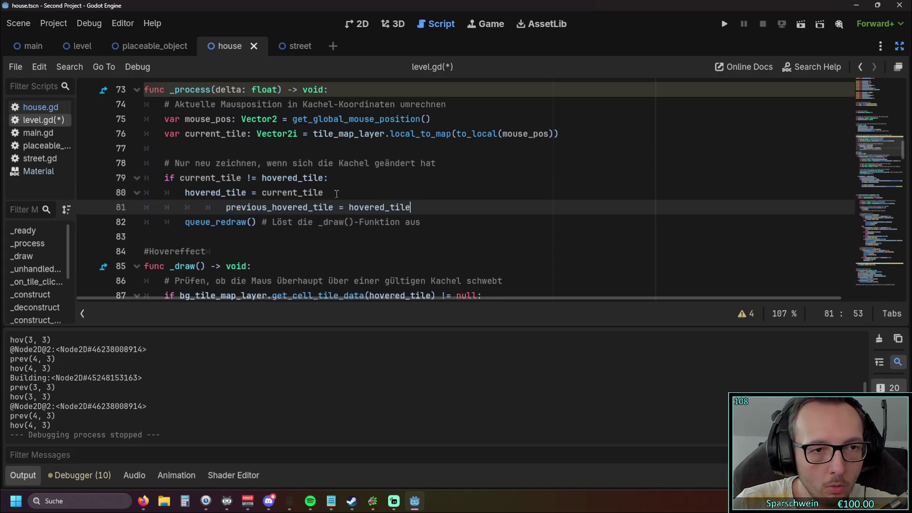
{"action": "left_click", "coordinate": [226, 207]}
{"action": "key", "text": "BackSpace"}
{"action": "key", "text": "BackSpace"}
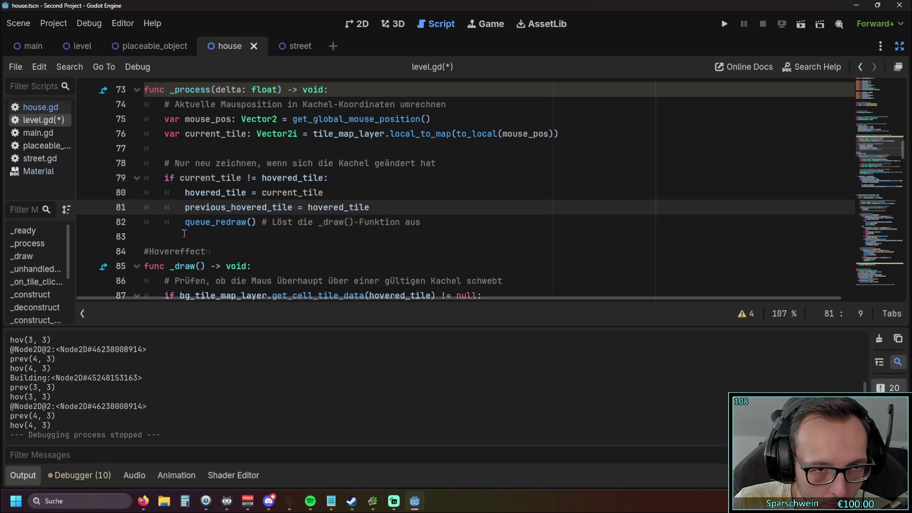
Review the line 79 tile-change condition and remove the misplaced previous_hovered_tile line again
{"action": "double_click", "coordinate": [181, 177]}
{"action": "left_click", "coordinate": [326, 181]}
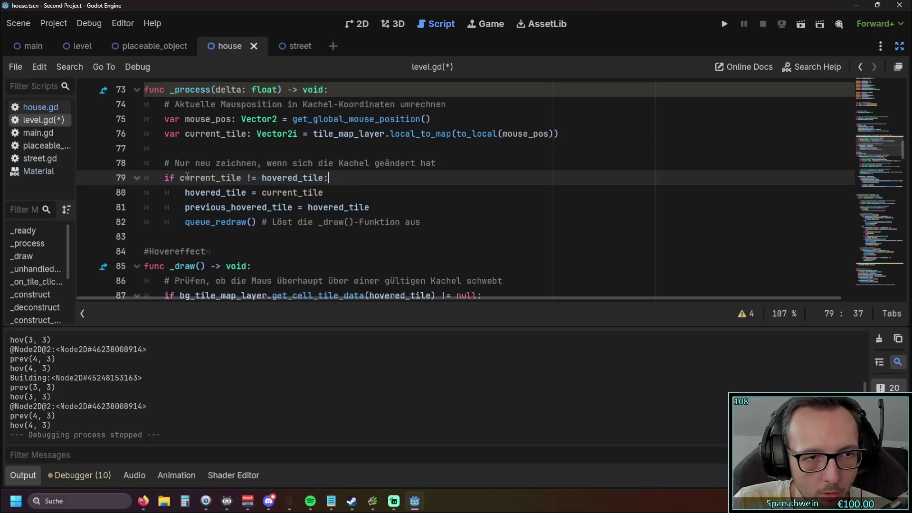
{"action": "left_click_drag", "start_coordinate": [247, 178], "coordinate": [258, 178]}
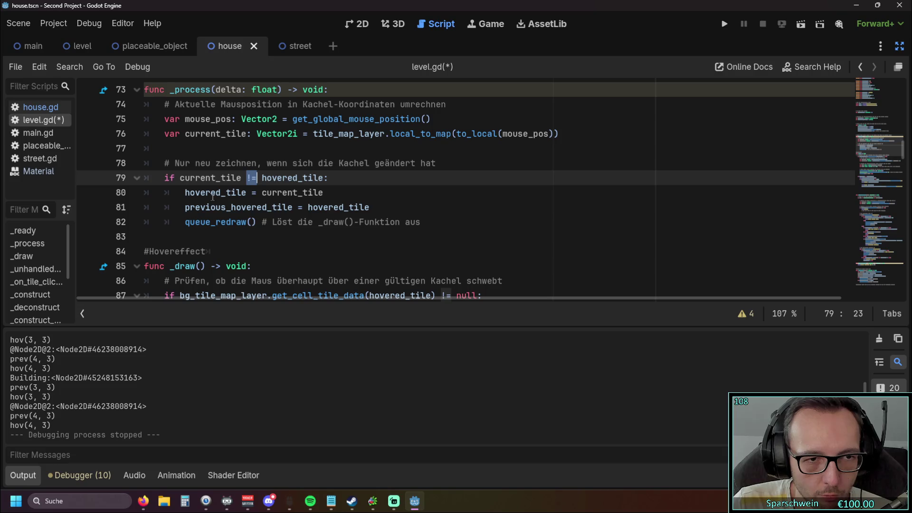
{"action": "left_click", "coordinate": [195, 178]}
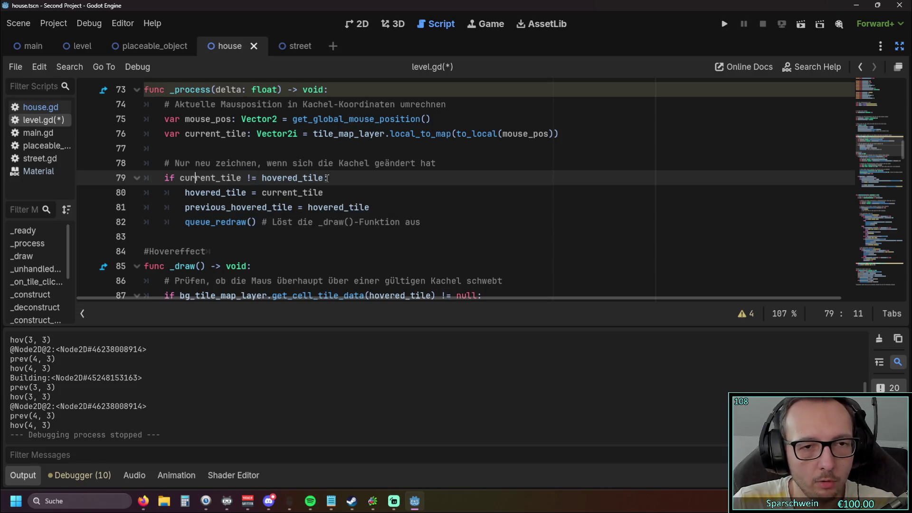
{"action": "left_click_drag", "start_coordinate": [369, 207], "coordinate": [92, 209]}
{"action": "key", "text": "BackSpace"}
{"action": "key", "text": "BackSpace"}
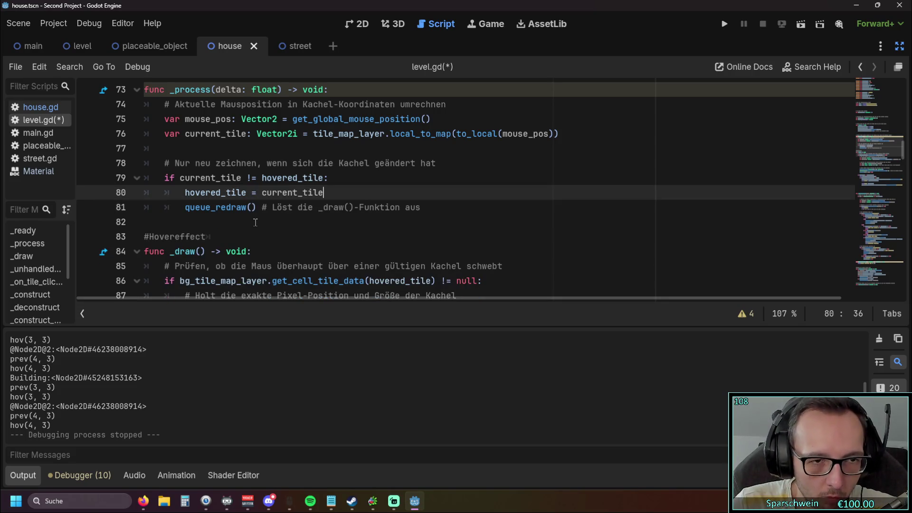
{"action": "left_click", "coordinate": [328, 178]}
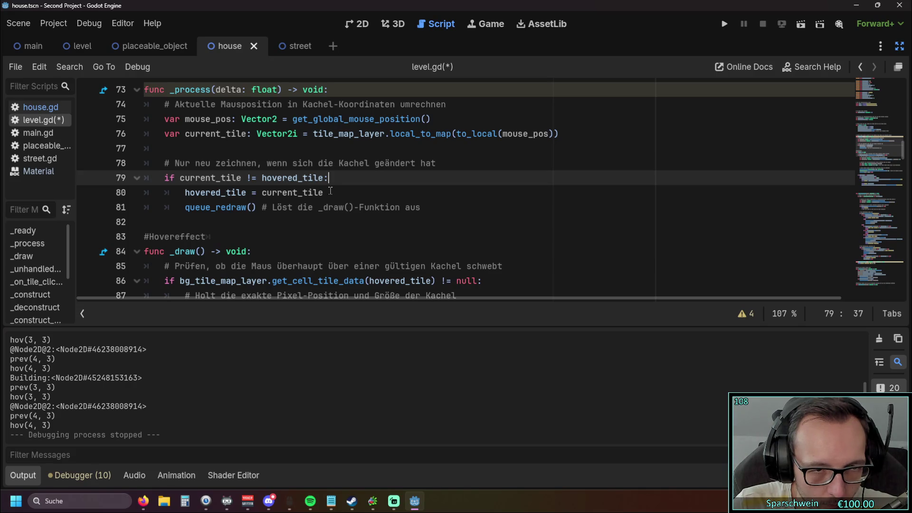
Paste the assignment as the first line inside the if, fix indentation, and launch the game
{"action": "scroll", "coordinate": [329, 192], "scroll_direction": "up", "scroll_amount": 1}
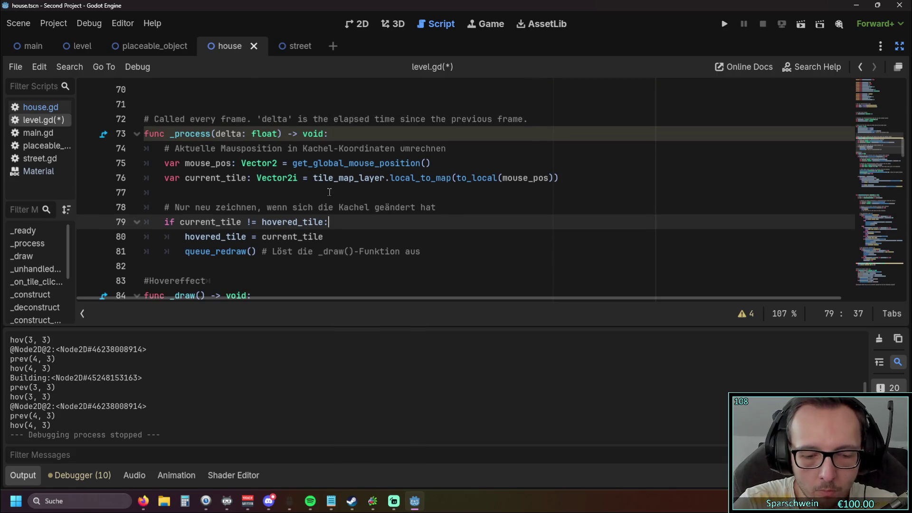
{"action": "key", "text": "Return"}
{"action": "key", "text": "ctrl+v"}
{"action": "key", "text": "shift+Tab"}
{"action": "key", "text": "shift+Tab"}
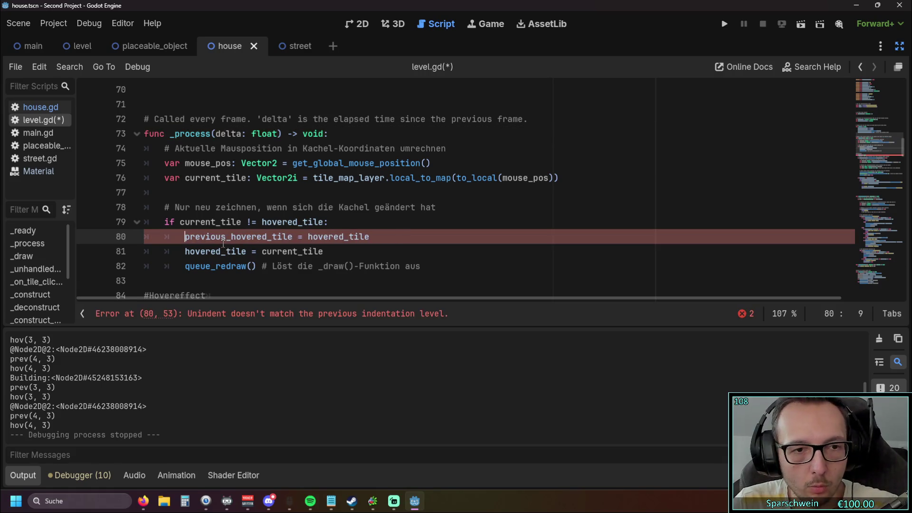
{"action": "left_click", "coordinate": [240, 281]}
{"action": "scroll", "coordinate": [240, 281], "scroll_direction": "down", "scroll_amount": 1}
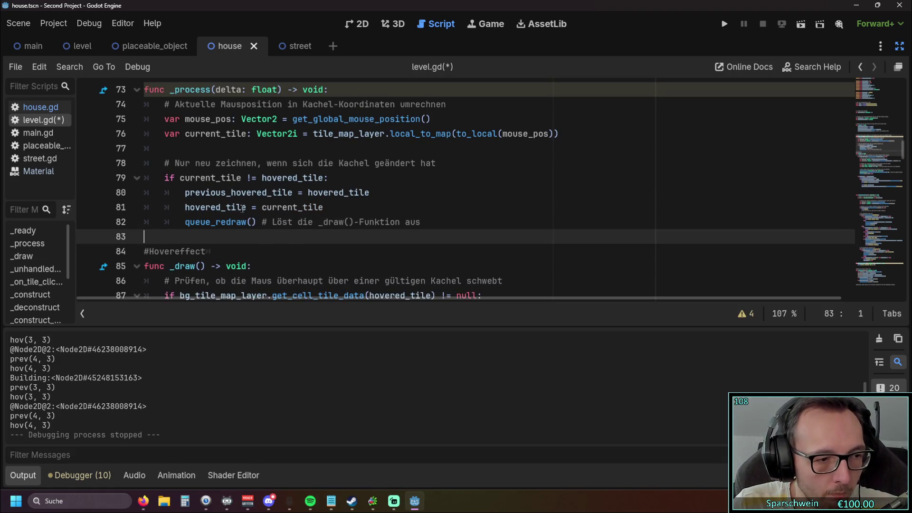
{"action": "left_click", "coordinate": [723, 23]}
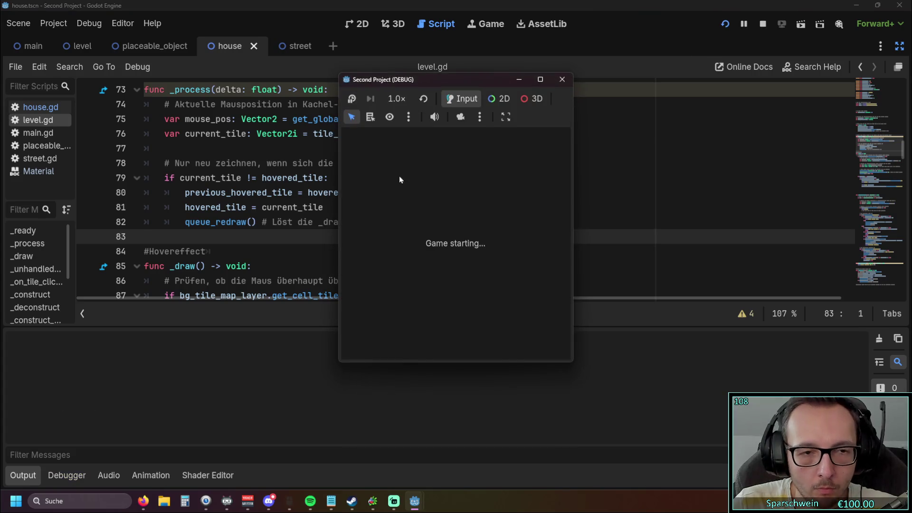
Place a barrel in the running game and check the resulting error in level.gd
{"action": "left_click", "coordinate": [431, 349]}
{"action": "left_click", "coordinate": [432, 235]}
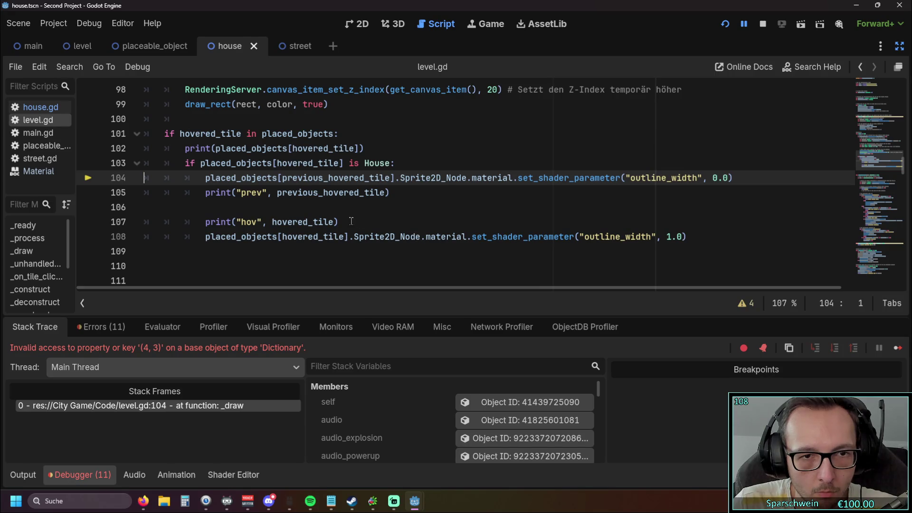
{"action": "scroll", "coordinate": [351, 221], "scroll_direction": "up", "scroll_amount": 1}
{"action": "left_click", "coordinate": [352, 251]}
{"action": "scroll", "coordinate": [352, 251], "scroll_direction": "down", "scroll_amount": 1}
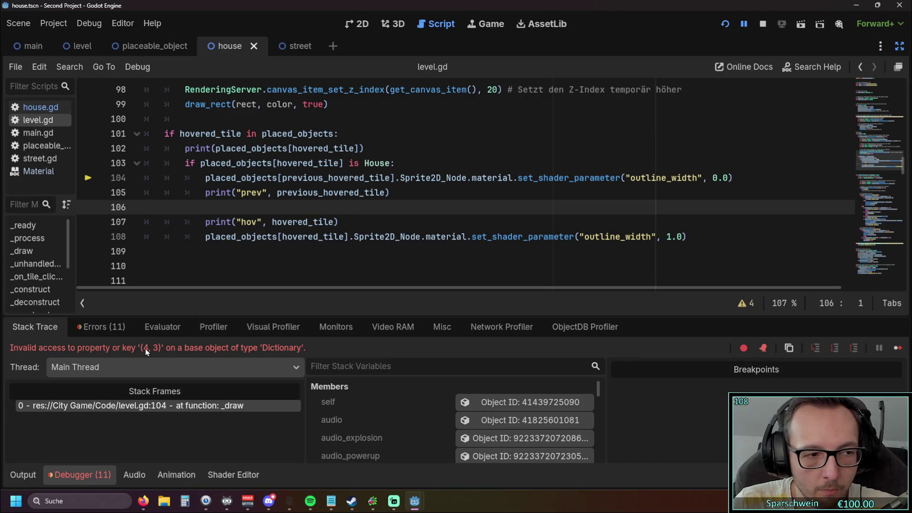
Restart and place two barrels, hitting the invalid key (5, 3) error at line 104
{"action": "left_click", "coordinate": [730, 25]}
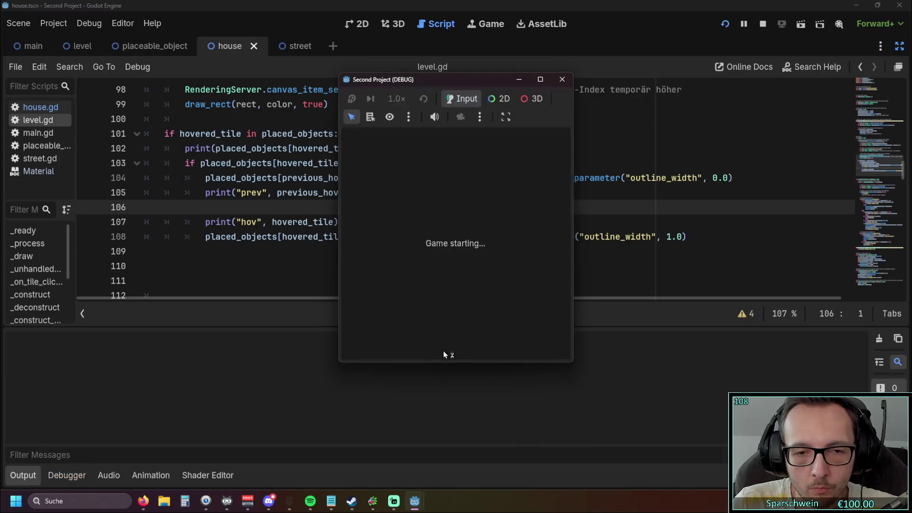
{"action": "left_click", "coordinate": [428, 342]}
{"action": "left_click", "coordinate": [442, 241]}
{"action": "left_click", "coordinate": [454, 240]}
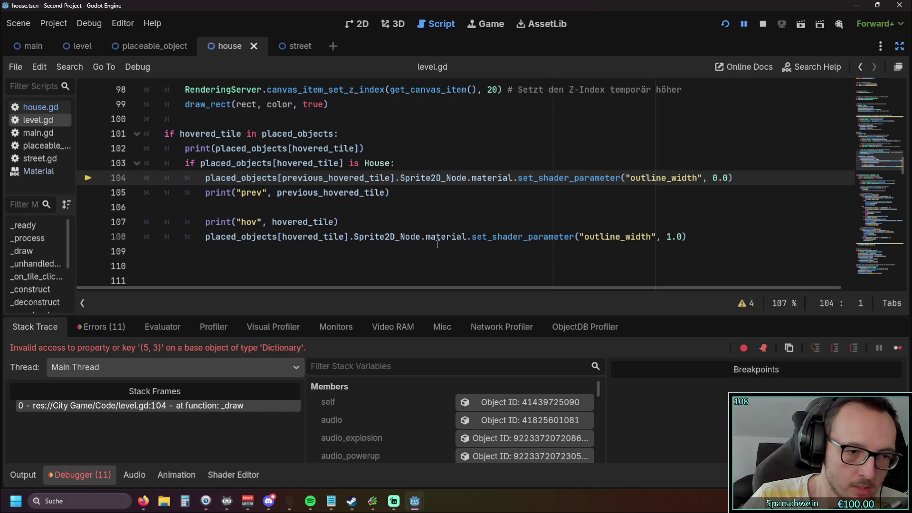
{"action": "left_click_drag", "start_coordinate": [356, 226], "coordinate": [91, 201]}
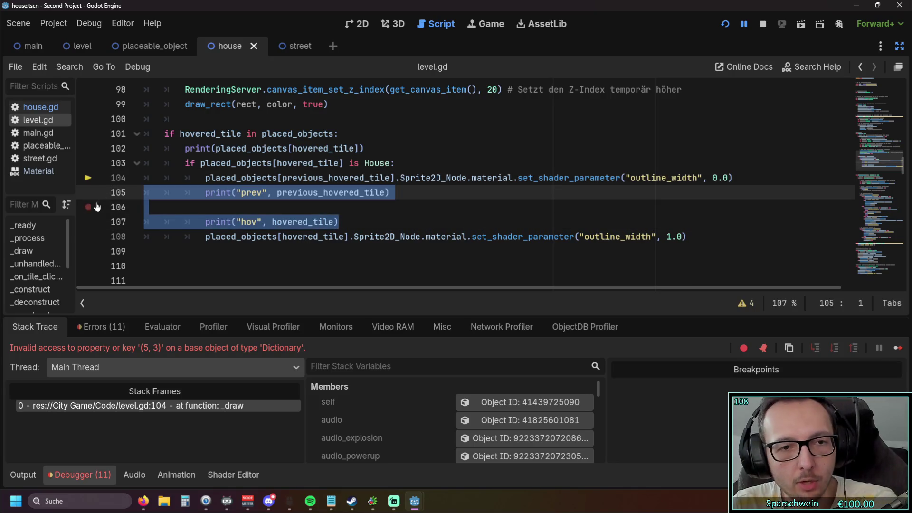
Delete the prev/hov debug print lines 105–107
{"action": "scroll", "coordinate": [190, 238], "scroll_direction": "up", "scroll_amount": 2}
{"action": "scroll", "coordinate": [261, 271], "scroll_direction": "down", "scroll_amount": 2}
{"action": "key", "text": "BackSpace"}
{"action": "key", "text": "BackSpace"}
{"action": "key", "text": "BackSpace"}
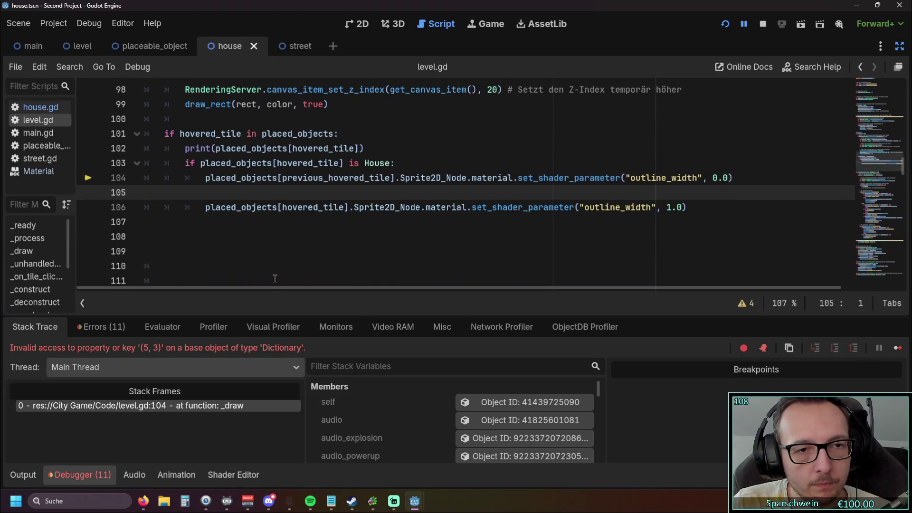
{"action": "scroll", "coordinate": [298, 250], "scroll_direction": "up", "scroll_amount": 1}
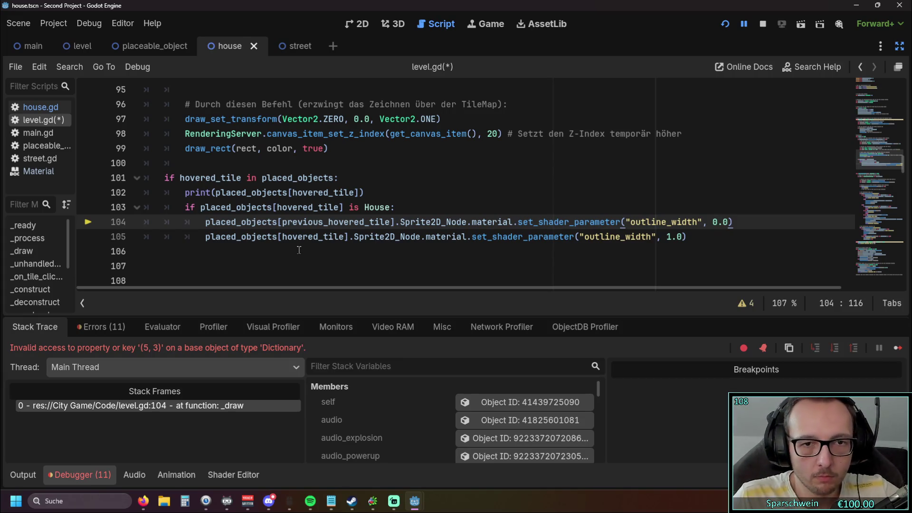
Extend line 103's condition with 'and placed_objects[previous_hovered_tile] is'
{"action": "left_click", "coordinate": [396, 207]}
{"action": "type", "text": "and"}
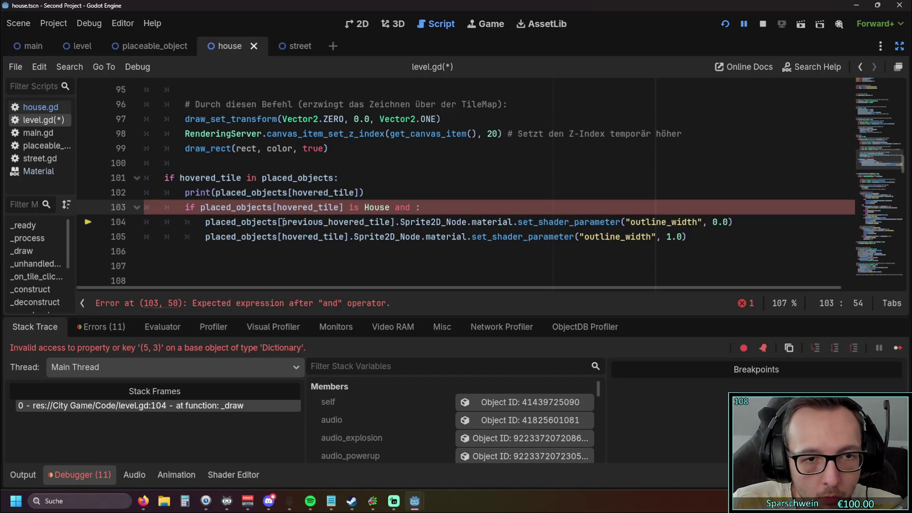
{"action": "left_click_drag", "start_coordinate": [205, 222], "coordinate": [397, 223]}
{"action": "key", "text": "ctrl+c"}
{"action": "left_click", "coordinate": [416, 207]}
{"action": "key", "text": "ctrl+v"}
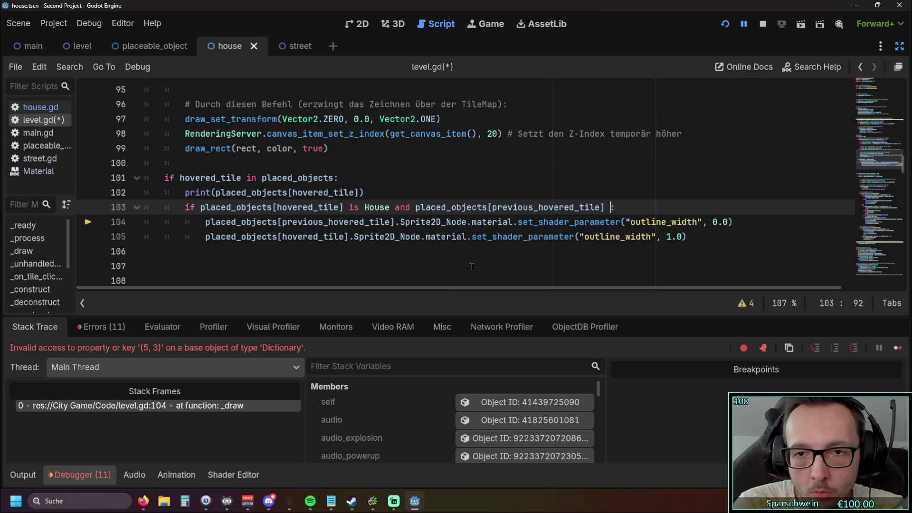
{"action": "key", "text": "BackSpace"}
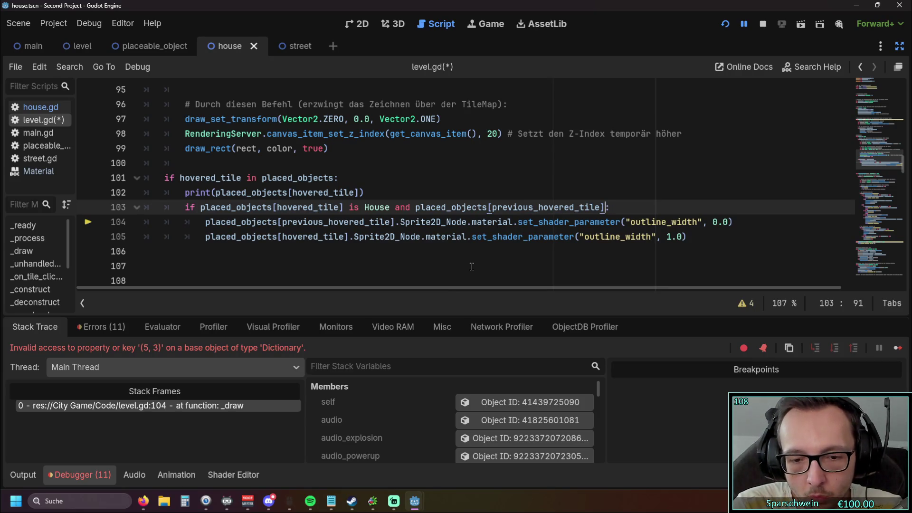
{"action": "type", "text": "is"}
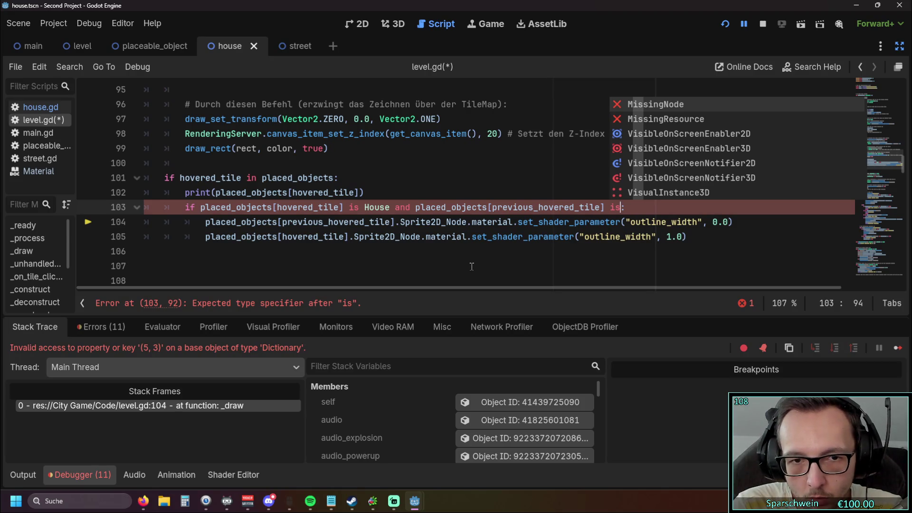
Finish the condition with 'House', run the game, and place two barrels to trigger the error
{"action": "type", "text": "House"}
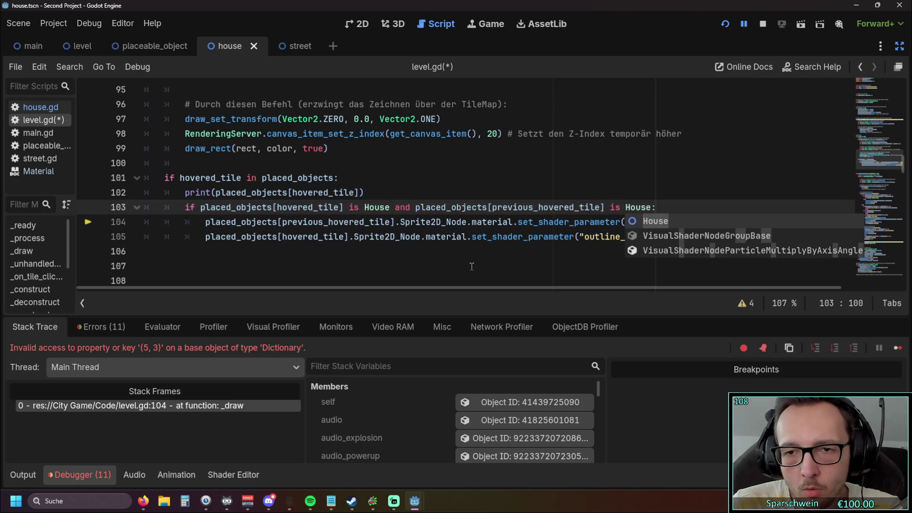
{"action": "left_click", "coordinate": [471, 267]}
{"action": "left_click", "coordinate": [724, 24]}
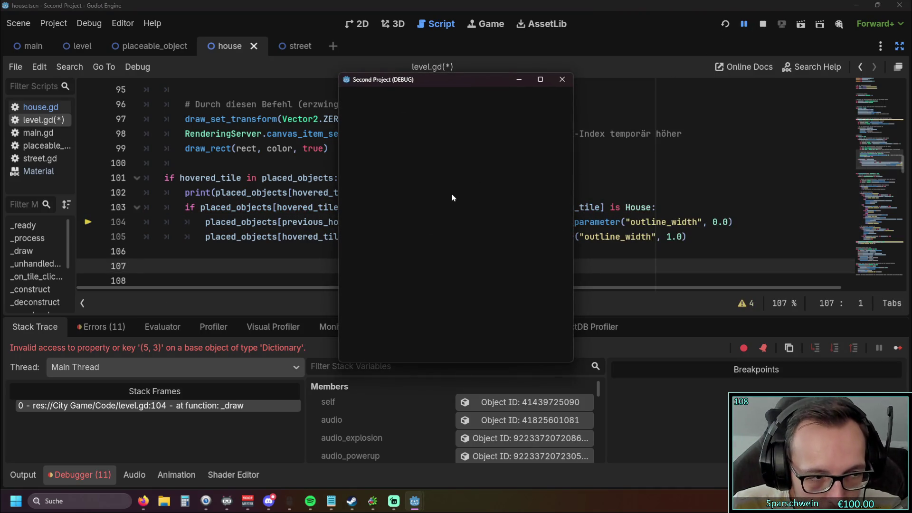
{"action": "left_click", "coordinate": [428, 343]}
{"action": "left_click", "coordinate": [443, 256]}
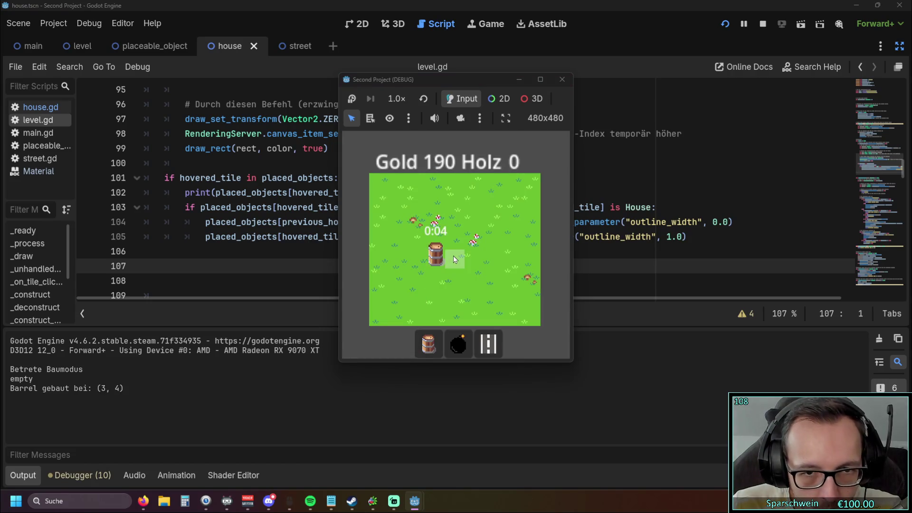
{"action": "left_click", "coordinate": [453, 259]}
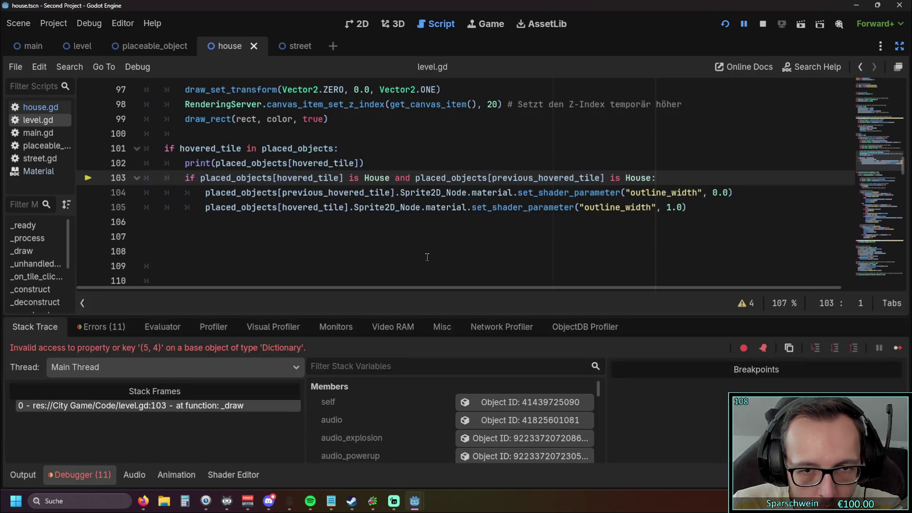
Rerun the game and place two barrels again to reproduce the line 103 Dictionary error
{"action": "scroll", "coordinate": [427, 257], "scroll_direction": "up", "scroll_amount": 1}
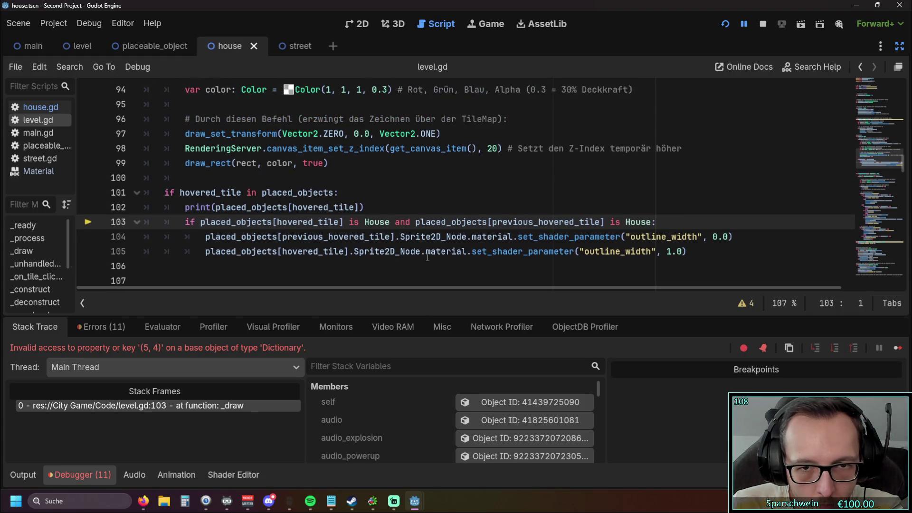
{"action": "key", "text": "End"}
{"action": "key", "text": "ctrl+shift+Left"}
{"action": "key", "text": "ctrl+shift+Left"}
{"action": "key", "text": "ctrl+shift+Left"}
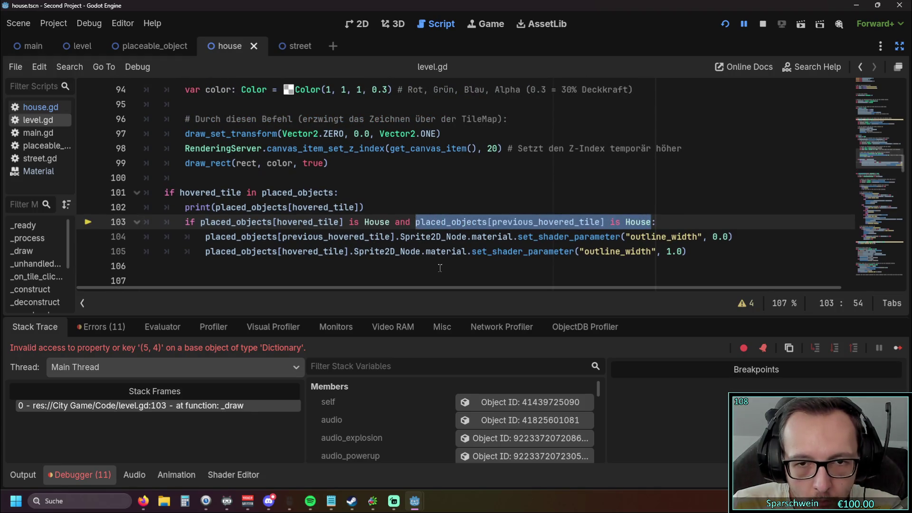
{"action": "left_click", "coordinate": [442, 267]}
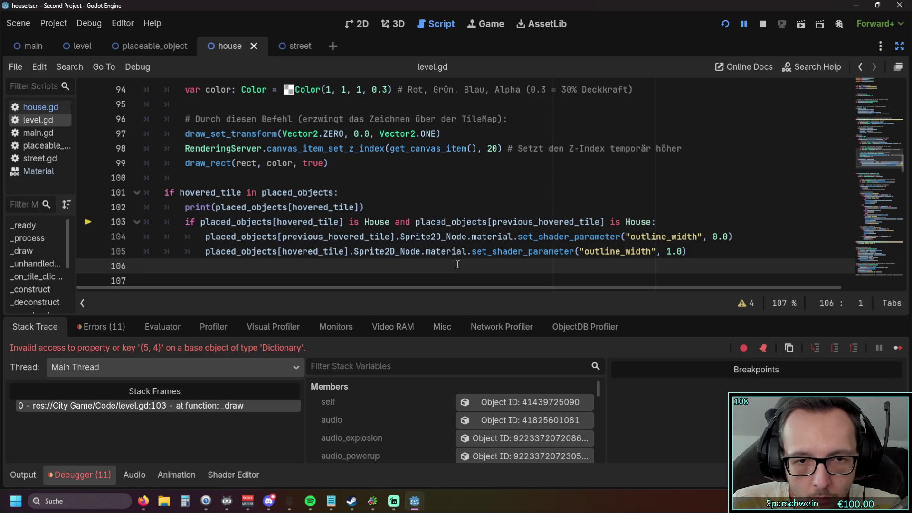
{"action": "left_click", "coordinate": [724, 22]}
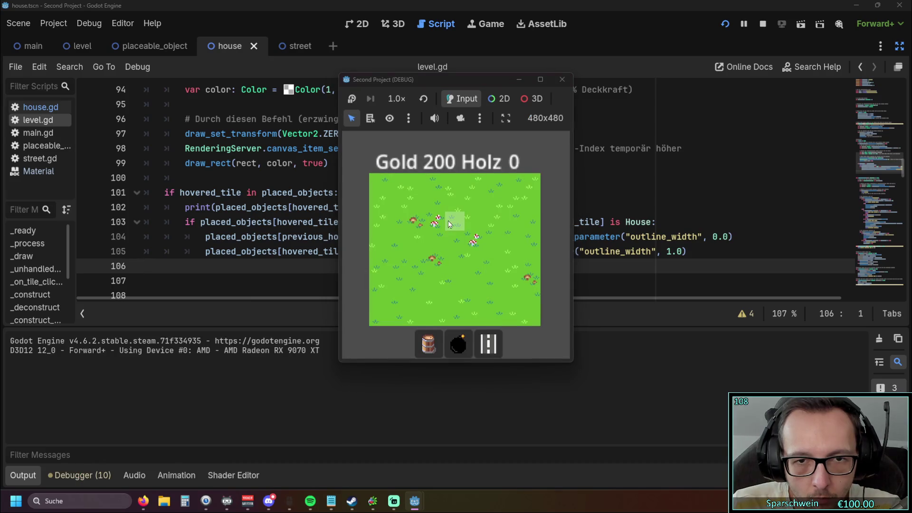
{"action": "left_click", "coordinate": [428, 343]}
{"action": "left_click", "coordinate": [438, 250]}
{"action": "left_click", "coordinate": [452, 241]}
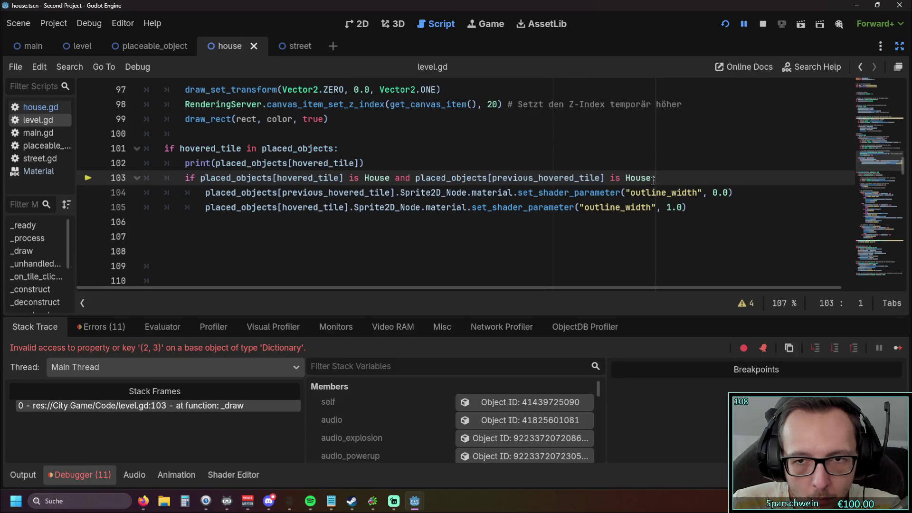
Delete the 'and placed_objects[previous_hovered_tile] is House' clause from line 103
{"action": "left_click_drag", "start_coordinate": [652, 180], "coordinate": [395, 179]}
{"action": "key", "text": "BackSpace"}
{"action": "left_click", "coordinate": [401, 248]}
{"action": "scroll", "coordinate": [401, 247], "scroll_direction": "up", "scroll_amount": 1}
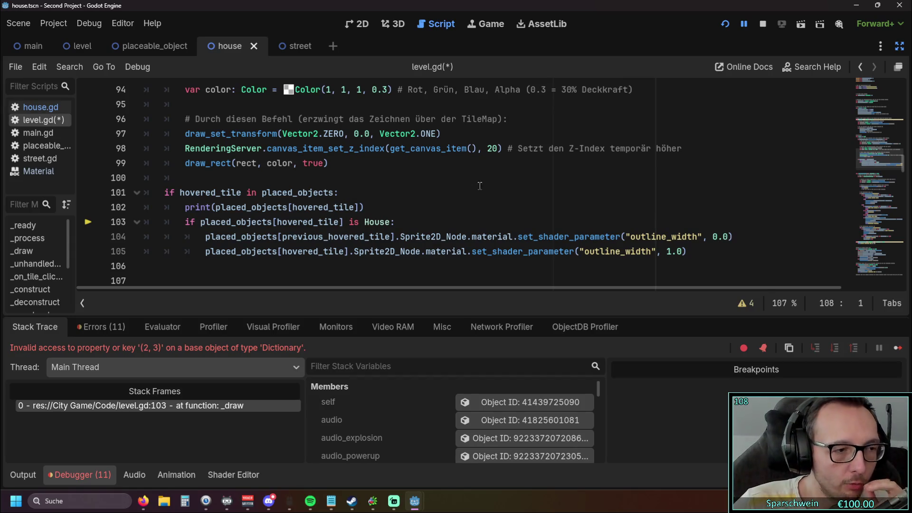
{"action": "scroll", "coordinate": [359, 208], "scroll_direction": "up", "scroll_amount": 1}
{"action": "left_click_drag", "start_coordinate": [359, 208], "coordinate": [294, 195]}
{"action": "left_click", "coordinate": [379, 222]}
{"action": "scroll", "coordinate": [380, 222], "scroll_direction": "down", "scroll_amount": 1}
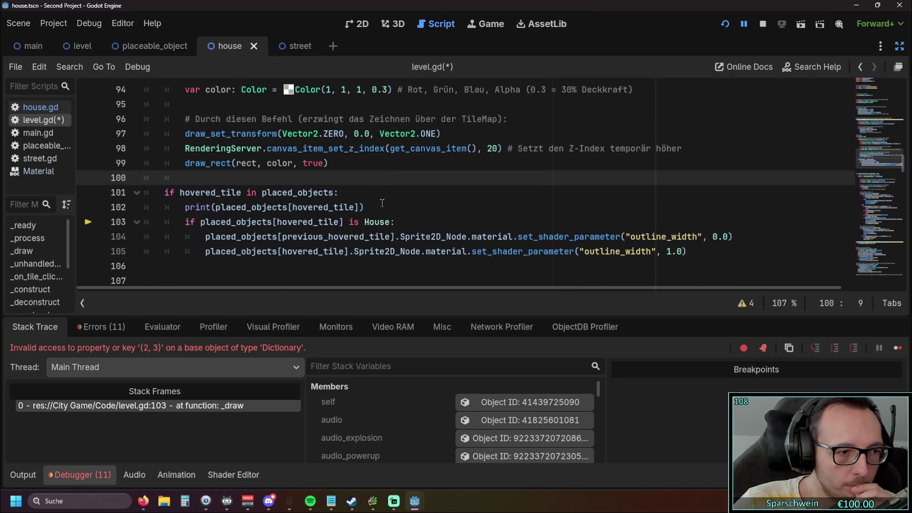
{"action": "scroll", "coordinate": [382, 209], "scroll_direction": "down", "scroll_amount": 1}
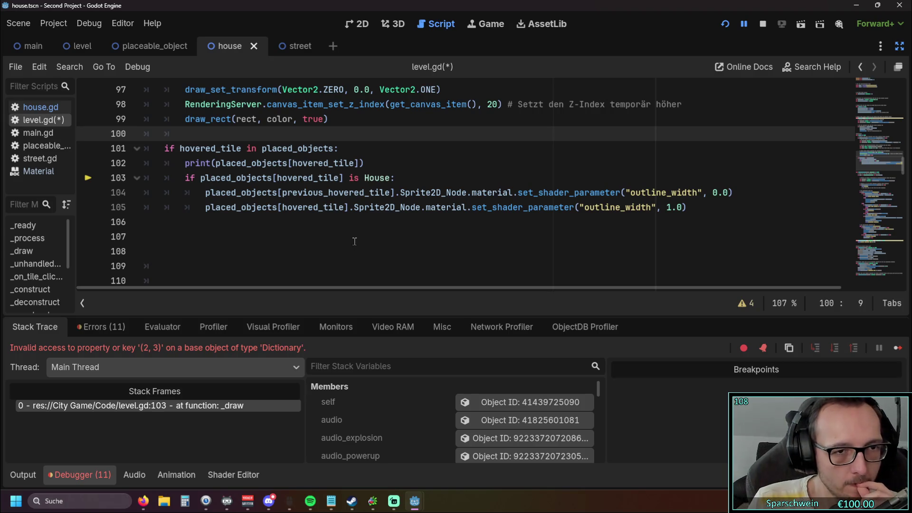
Add 'if hovered_tile not in placed_objects:' on a new outer-level line 106
{"action": "left_click", "coordinate": [684, 209]}
{"action": "key", "text": "Return"}
{"action": "key", "text": "BackSpace"}
{"action": "key", "text": "BackSpace"}
{"action": "type", "text": "if"}
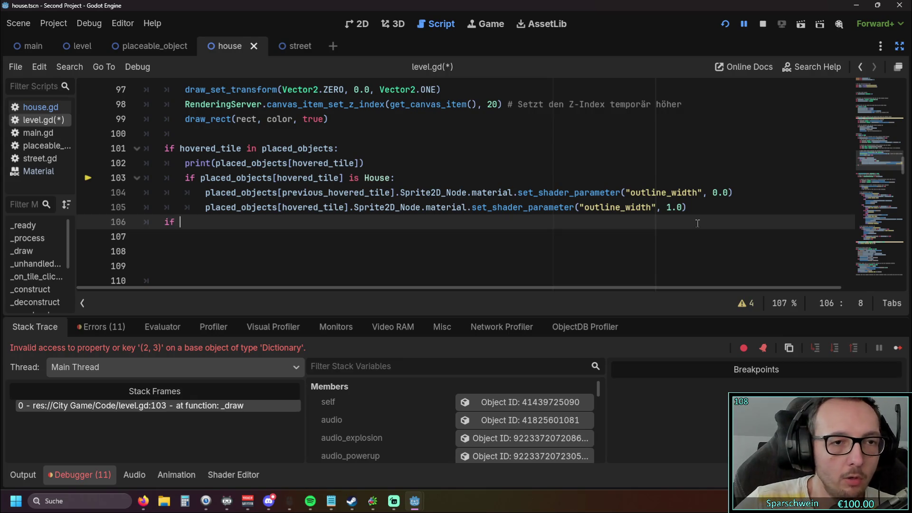
{"action": "left_click_drag", "start_coordinate": [180, 148], "coordinate": [334, 148]}
{"action": "key", "text": "ctrl+c"}
{"action": "left_click", "coordinate": [183, 221]}
{"action": "key", "text": "ctrl+v"}
{"action": "left_click", "coordinate": [247, 222]}
{"action": "type", "text": "not"}
{"action": "left_click", "coordinate": [362, 226]}
{"action": "type", "text": ":"}
Paste the previous_hovered_tile outline_width 0.0 reset under it and rerun the game
{"action": "left_click", "coordinate": [370, 265]}
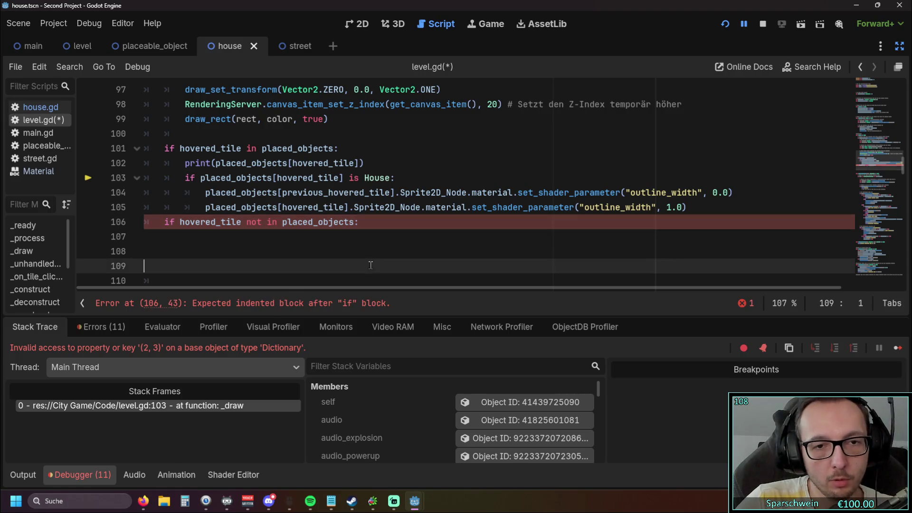
{"action": "mouse_move", "coordinate": [736, 194]}
{"action": "left_mouse_down"}
{"action": "mouse_move", "coordinate": [135, 184]}
{"action": "mouse_move", "coordinate": [95, 195]}
{"action": "left_mouse_up"}
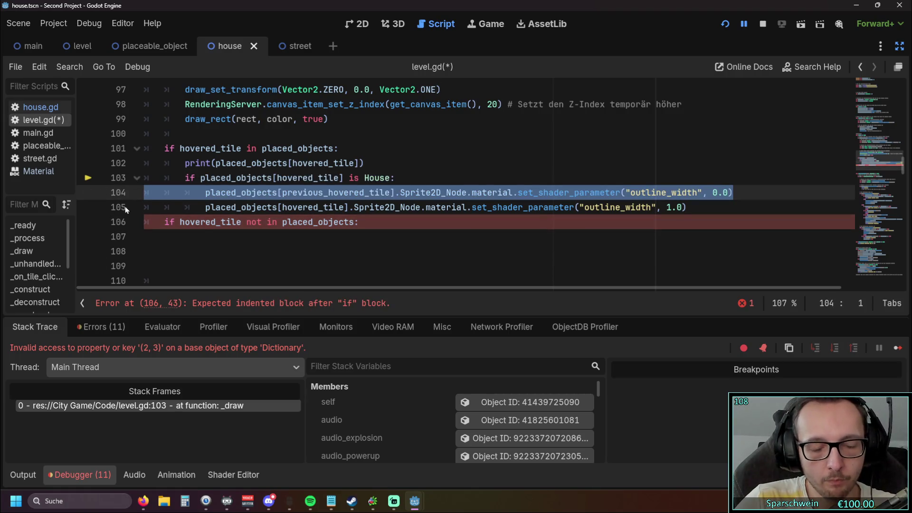
{"action": "left_click", "coordinate": [209, 233]}
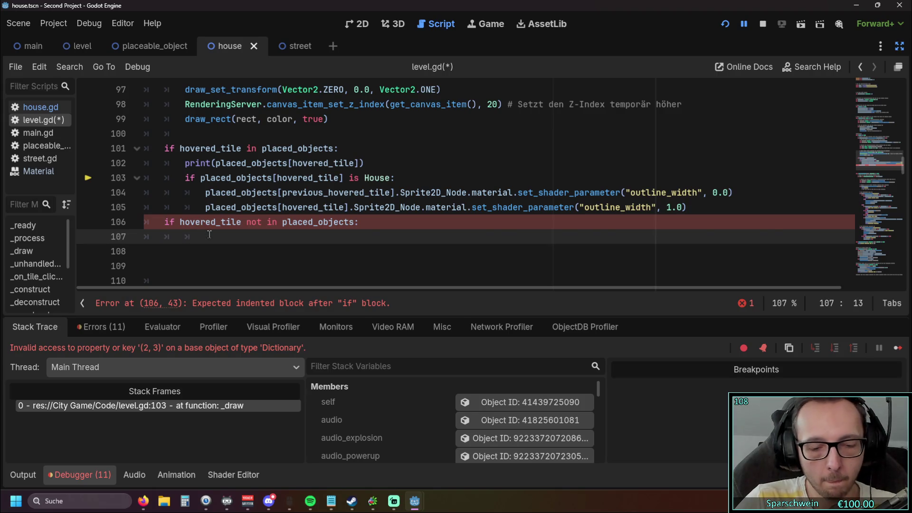
{"action": "key", "text": "ctrl+v"}
{"action": "key", "text": "shift+Tab"}
{"action": "key", "text": "shift+Tab"}
{"action": "key", "text": "shift+Tab"}
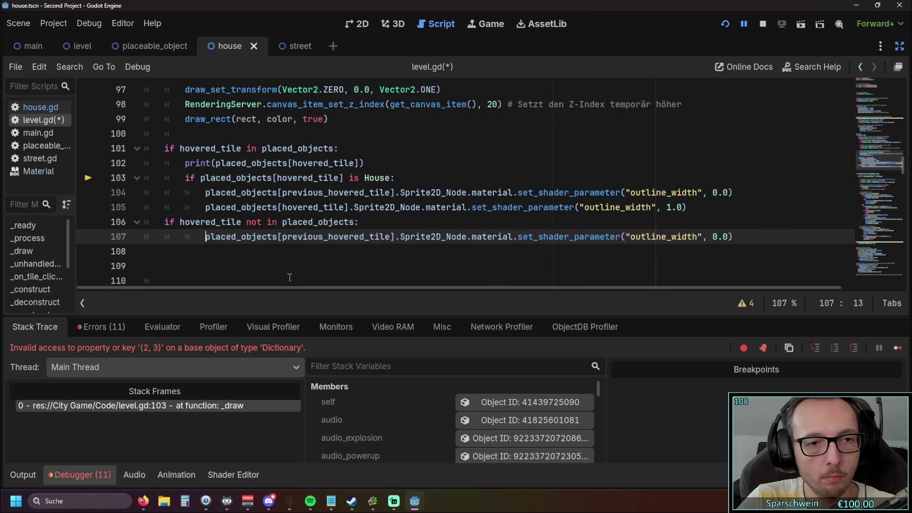
{"action": "left_click", "coordinate": [256, 275]}
{"action": "left_click", "coordinate": [724, 23]}
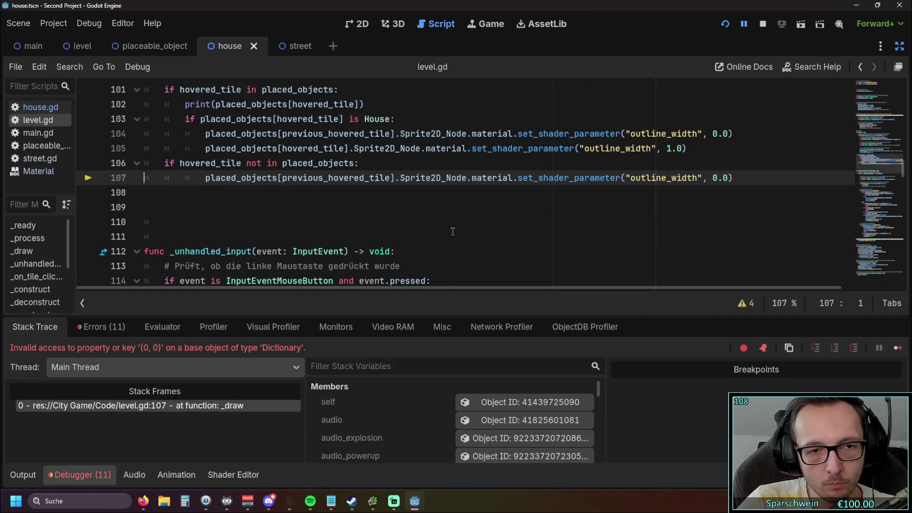
{"action": "scroll", "coordinate": [300, 235], "scroll_direction": "up", "scroll_amount": 1}
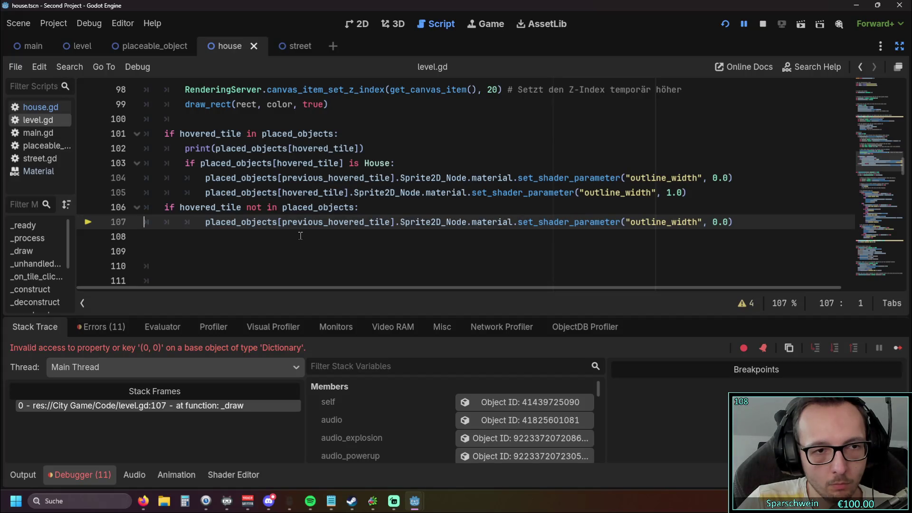
Try replacing the line-106 'if' keyword with 'else:', then undo that change
{"action": "double_click", "coordinate": [167, 208]}
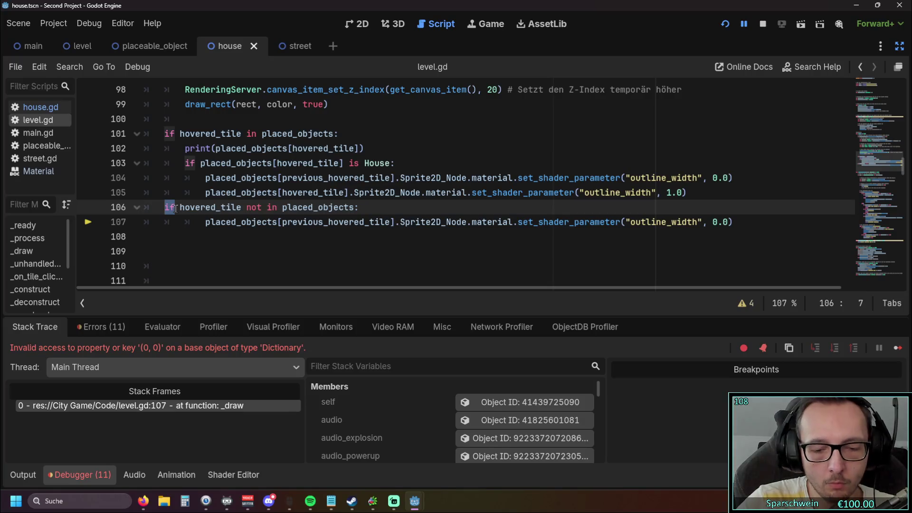
{"action": "type", "text": "else:"}
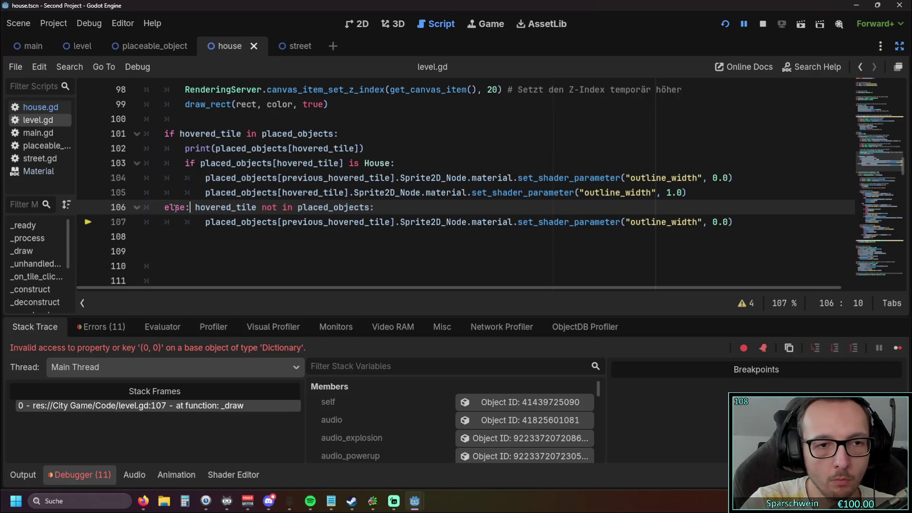
{"action": "left_click_drag", "start_coordinate": [190, 207], "coordinate": [378, 209]}
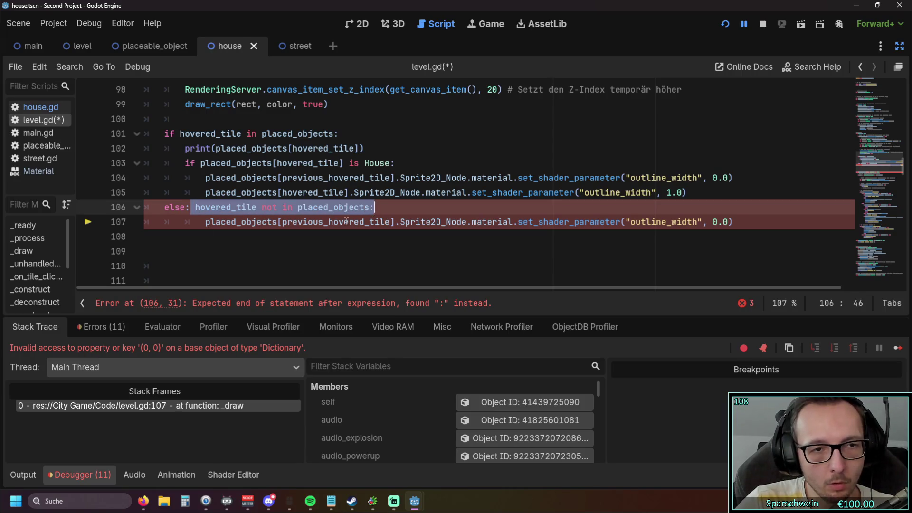
{"action": "left_click", "coordinate": [240, 254]}
{"action": "key", "text": "ctrl+z"}
{"action": "key", "text": "ctrl+z"}
{"action": "key", "text": "ctrl+z"}
Make line 106 'else:' with the hovered-tile 'if' condition on its own line, and run the game
{"action": "left_click", "coordinate": [223, 245]}
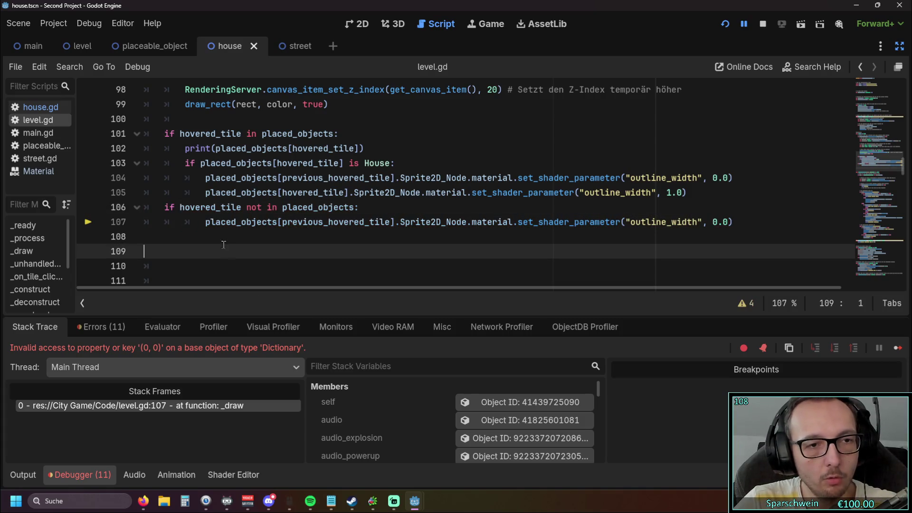
{"action": "double_click", "coordinate": [168, 208]}
{"action": "type", "text": "else"}
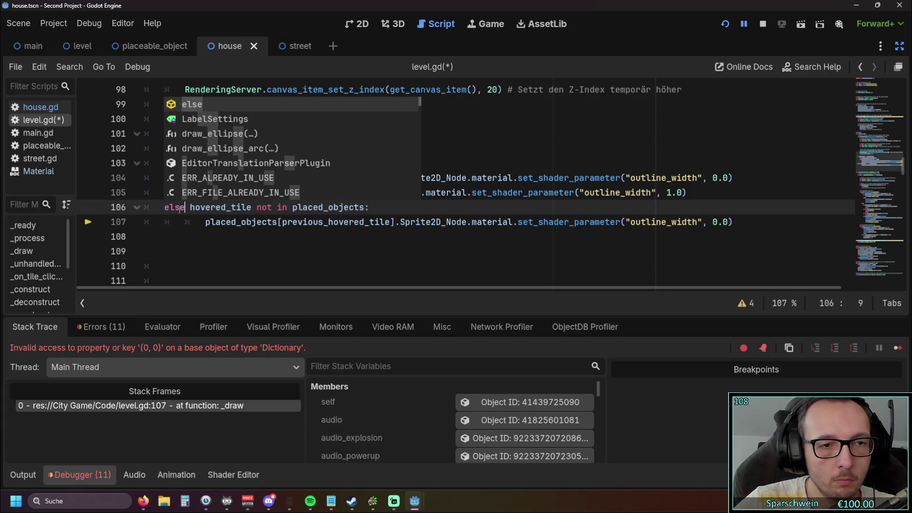
{"action": "type", "text": ":"}
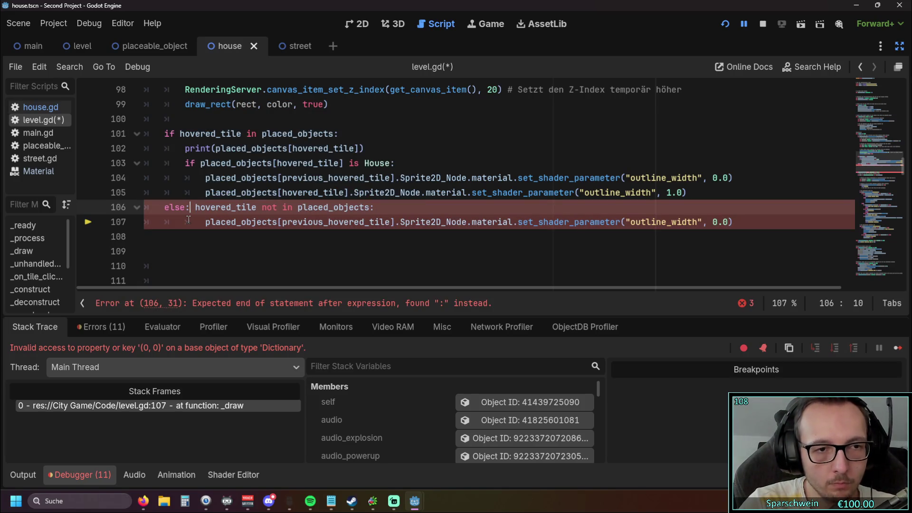
{"action": "key", "text": "Return"}
{"action": "type", "text": "if"}
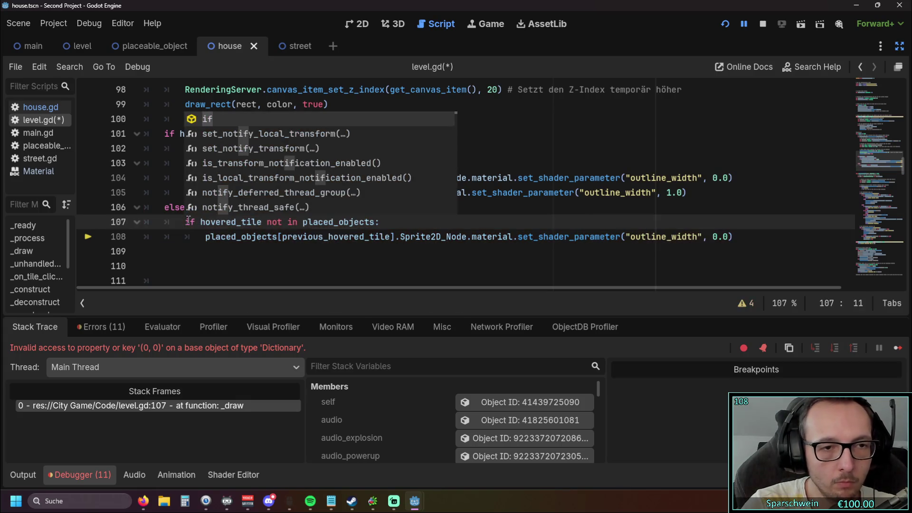
{"action": "left_click", "coordinate": [200, 250]}
{"action": "left_click", "coordinate": [725, 24]}
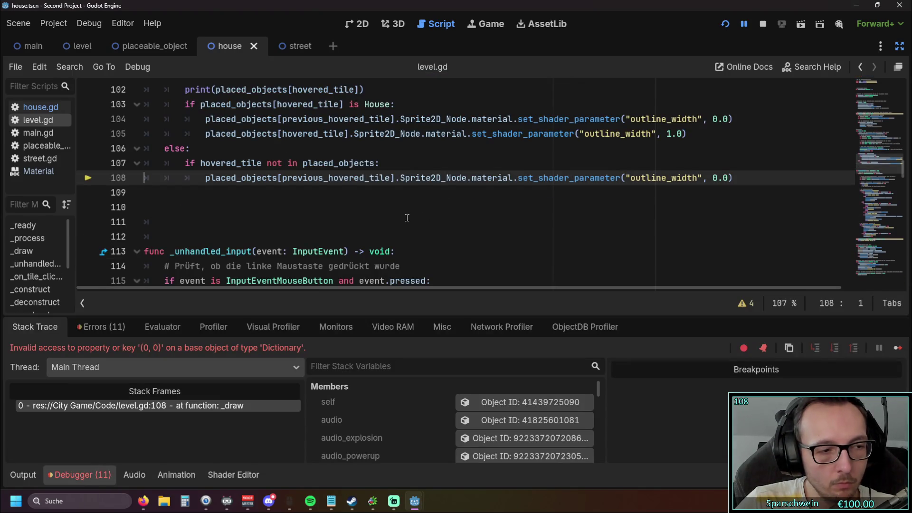
Delete the nested hovered-tile 'if' line, dedent the reset line, and rerun with F5
{"action": "left_click_drag", "start_coordinate": [379, 163], "coordinate": [103, 170]}
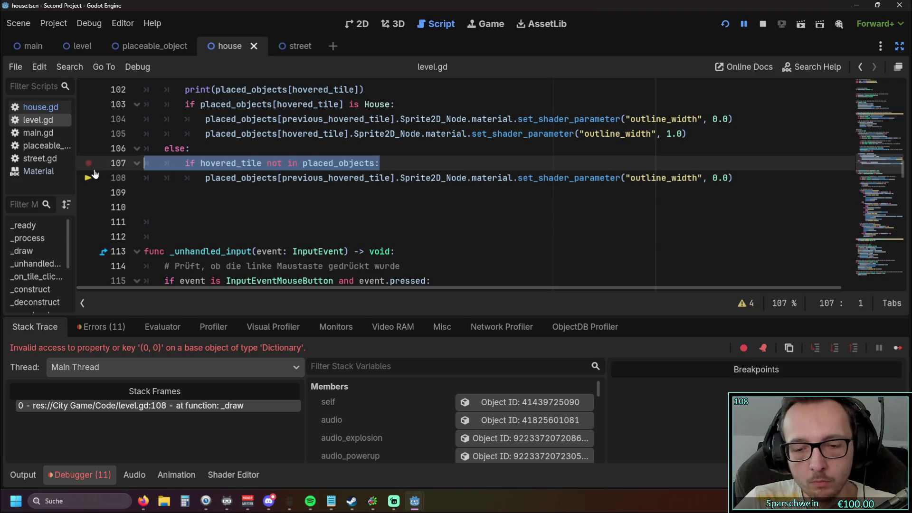
{"action": "key", "text": "ctrl+shift+k"}
{"action": "scroll", "coordinate": [222, 193], "scroll_direction": "up", "scroll_amount": 1}
{"action": "key", "text": "shift+Tab"}
{"action": "left_click", "coordinate": [229, 251]}
{"action": "scroll", "coordinate": [226, 240], "scroll_direction": "up", "scroll_amount": 1}
{"action": "scroll", "coordinate": [227, 240], "scroll_direction": "down", "scroll_amount": 1}
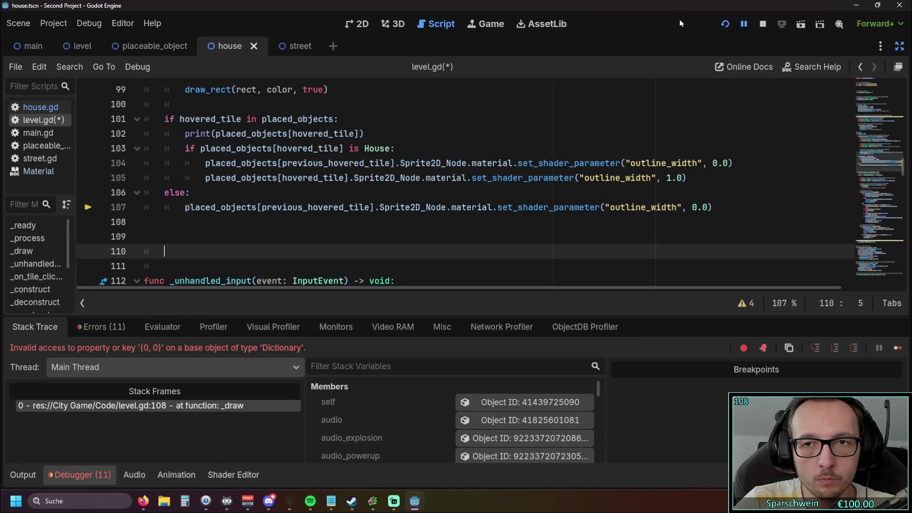
{"action": "key", "text": "F5"}
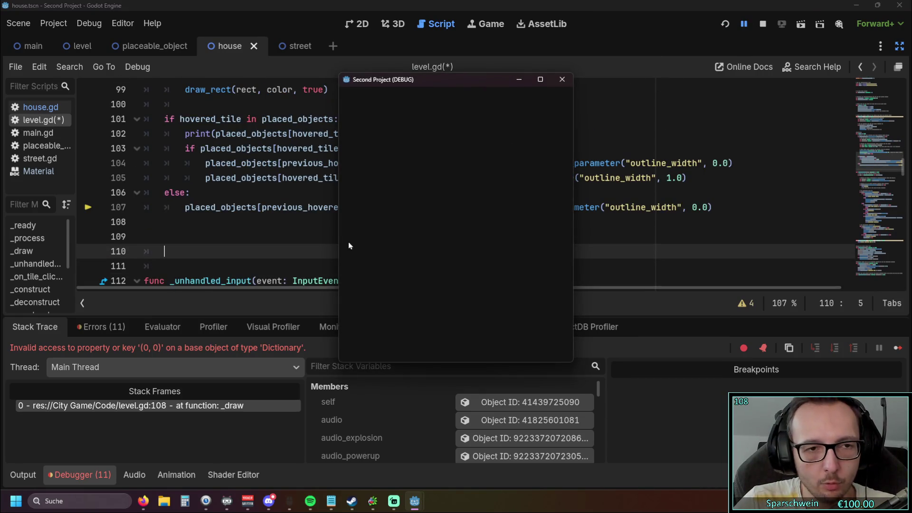
Indent the outline reset line one level deeper under the else branch
{"action": "scroll", "coordinate": [210, 273], "scroll_direction": "up", "scroll_amount": 1}
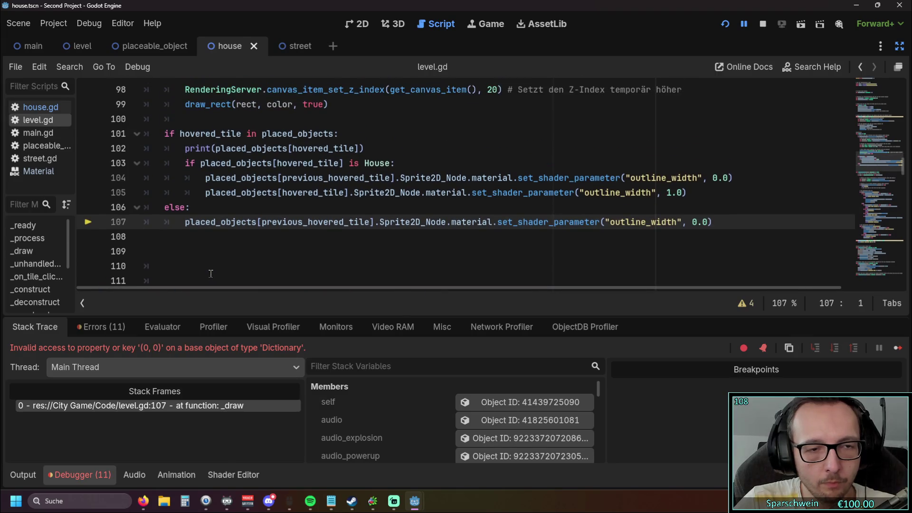
{"action": "key", "text": "Home"}
{"action": "key", "text": "Tab"}
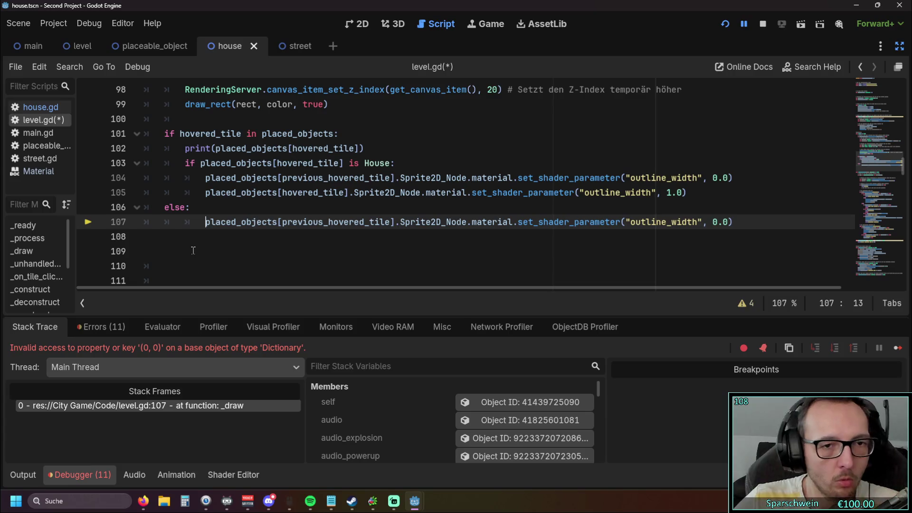
Check the hovered_tile variables, delete the 'else:' line and reset line 107, then rerun the game
{"action": "scroll", "coordinate": [193, 250], "scroll_direction": "up", "scroll_amount": 15}
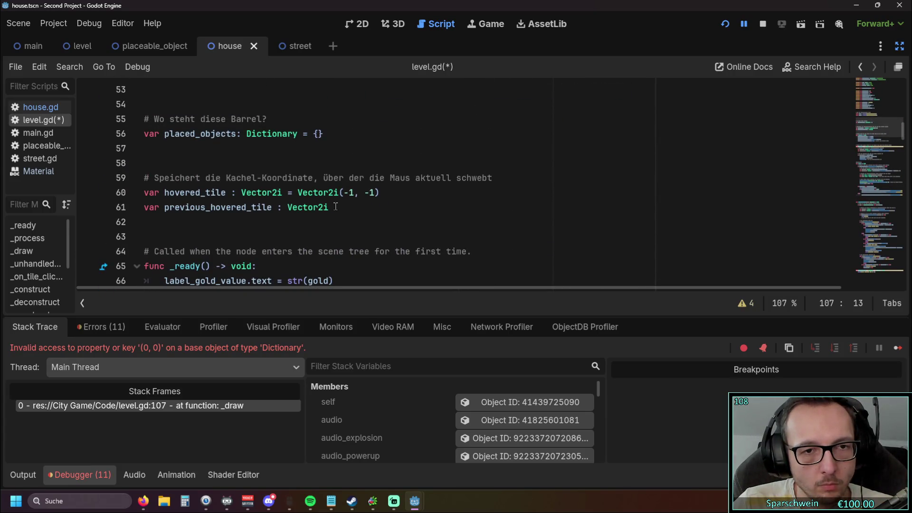
{"action": "scroll", "coordinate": [336, 207], "scroll_direction": "down", "scroll_amount": 2}
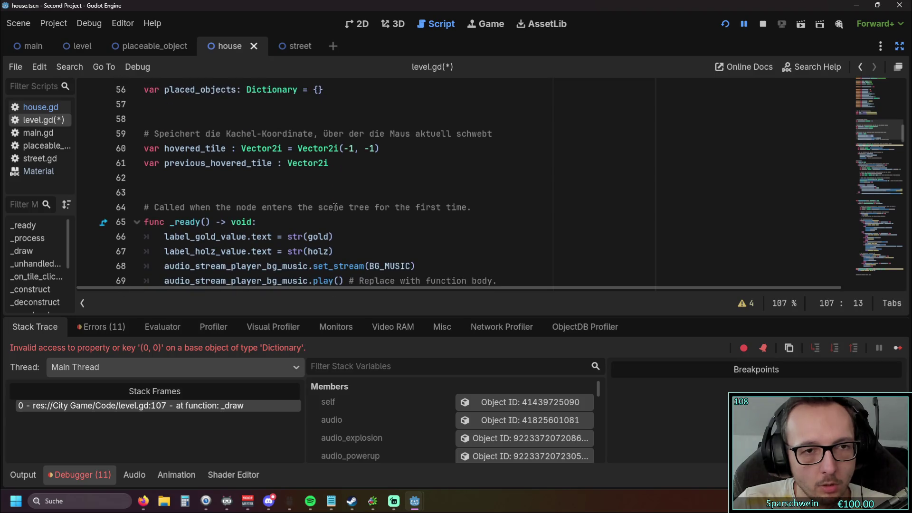
{"action": "scroll", "coordinate": [334, 207], "scroll_direction": "down", "scroll_amount": 3}
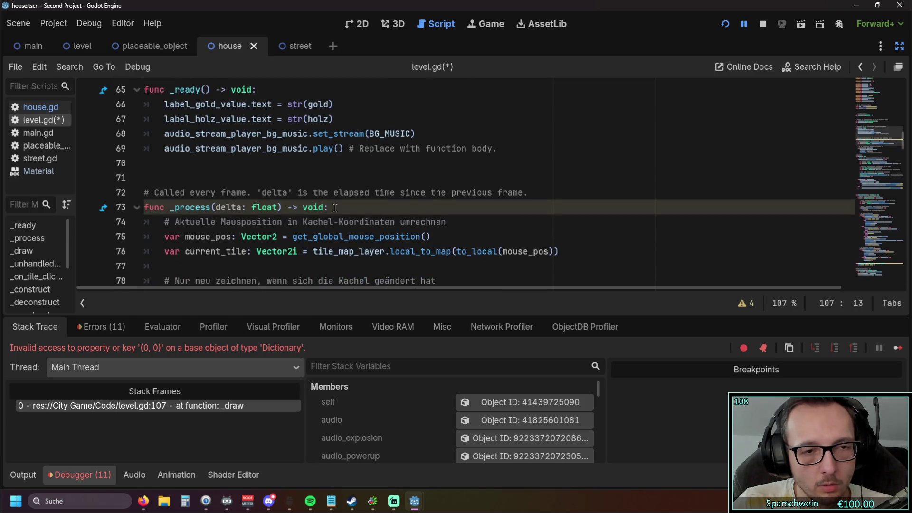
{"action": "scroll", "coordinate": [335, 216], "scroll_direction": "down", "scroll_amount": 10}
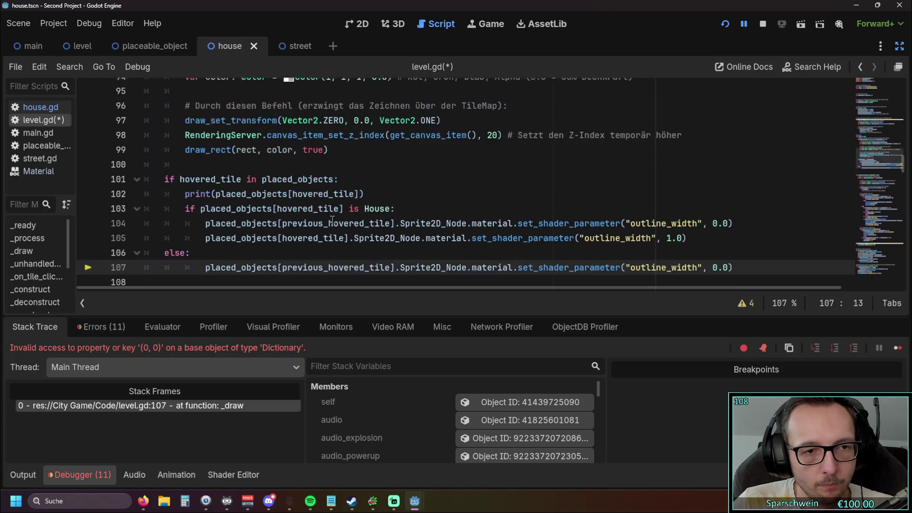
{"action": "triple_click", "coordinate": [331, 222]}
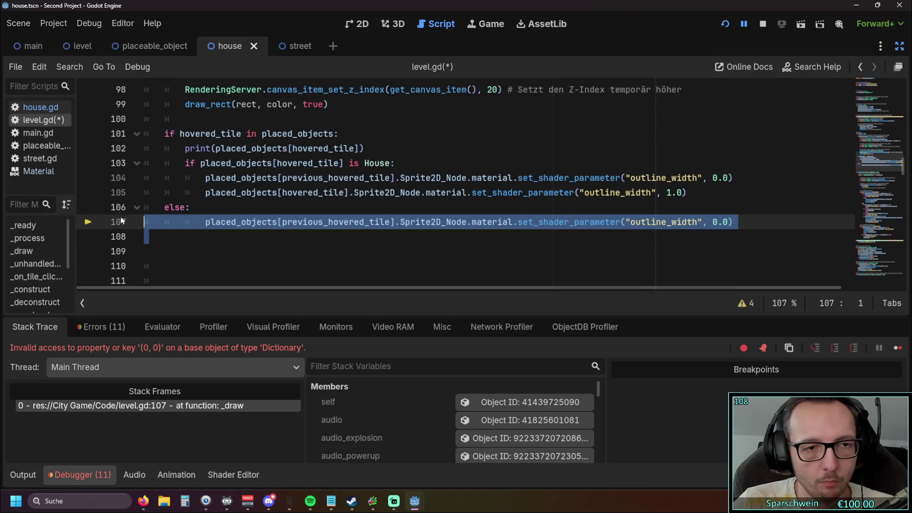
{"action": "key", "text": "BackSpace"}
{"action": "key", "text": "BackSpace"}
{"action": "key", "text": "BackSpace"}
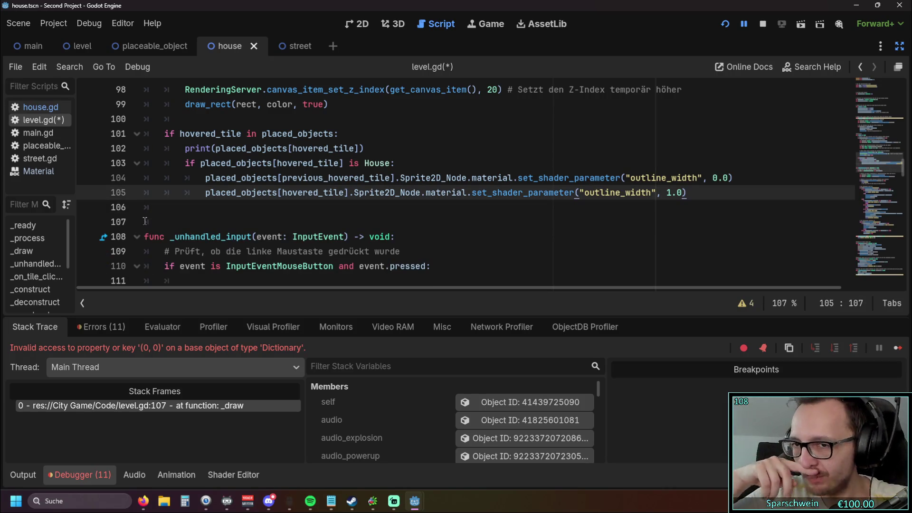
{"action": "left_click", "coordinate": [725, 24]}
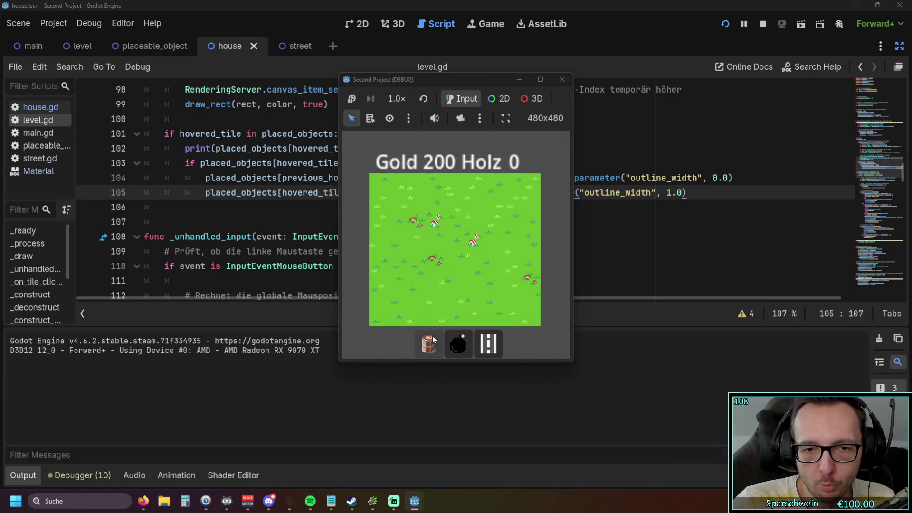
Restart the game after an error and place four barrels in a row using barrel build mode
{"action": "left_click", "coordinate": [429, 263]}
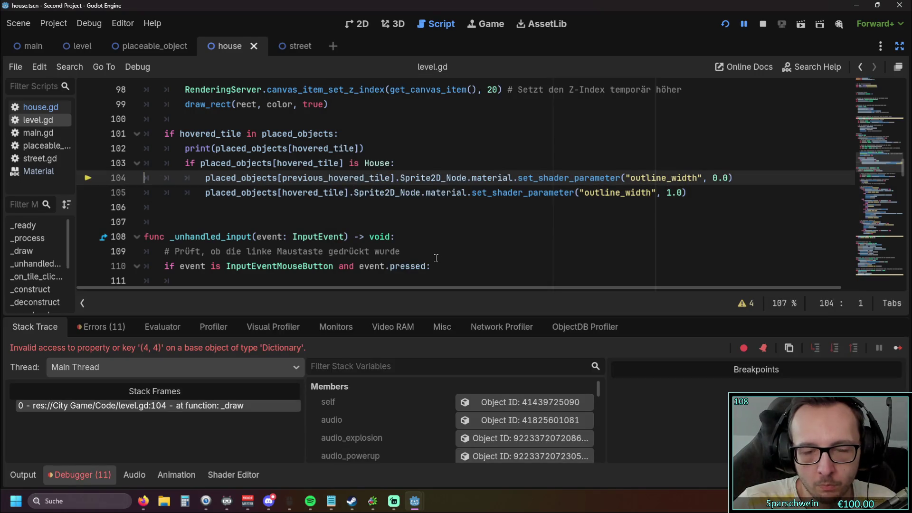
{"action": "left_click", "coordinate": [724, 24]}
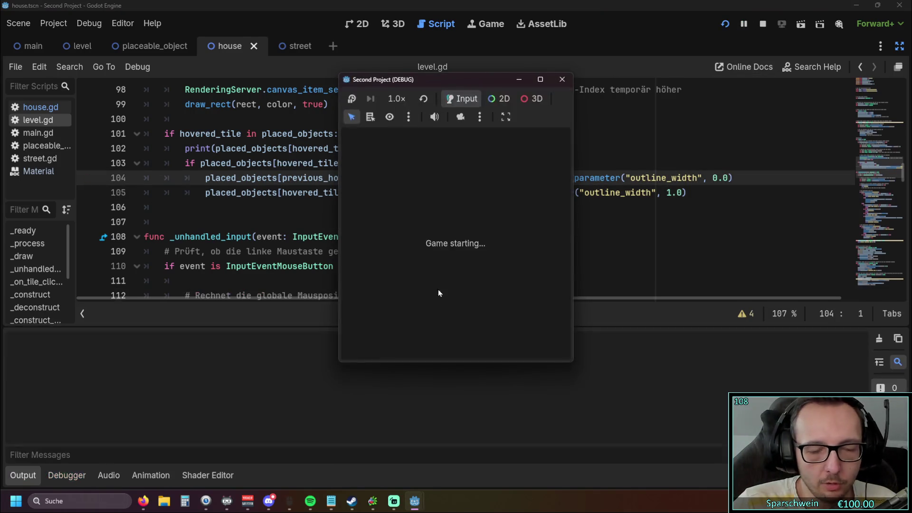
{"action": "left_click", "coordinate": [420, 346]}
{"action": "left_click", "coordinate": [417, 256]}
{"action": "left_click", "coordinate": [435, 256]}
{"action": "left_click", "coordinate": [454, 256]}
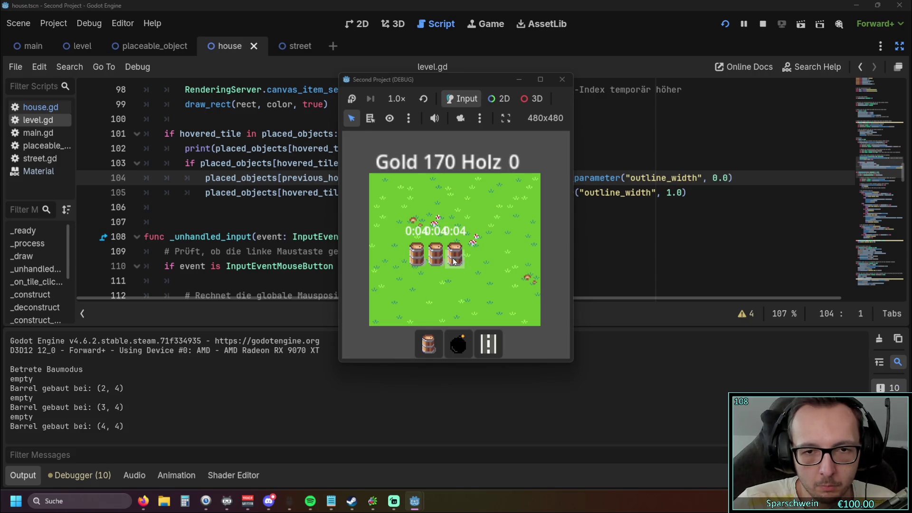
{"action": "left_click", "coordinate": [470, 261]}
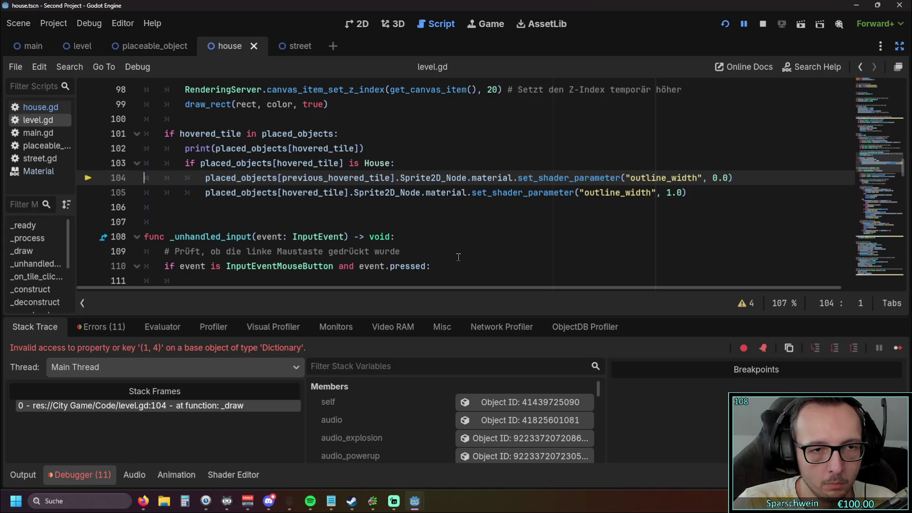
Return to level.gd at the error line and scroll up to the _draw code
{"action": "left_click", "coordinate": [371, 219]}
{"action": "scroll", "coordinate": [370, 216], "scroll_direction": "up", "scroll_amount": 3}
{"action": "scroll", "coordinate": [371, 216], "scroll_direction": "up", "scroll_amount": 4}
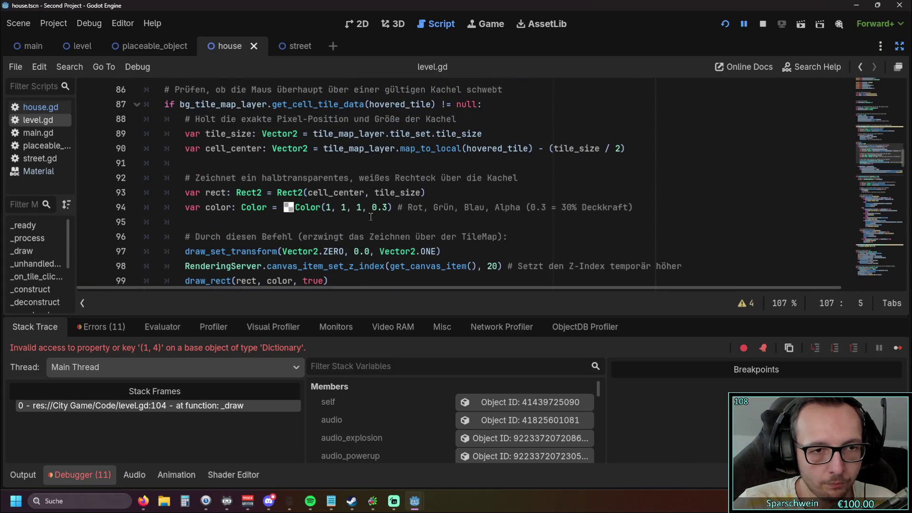